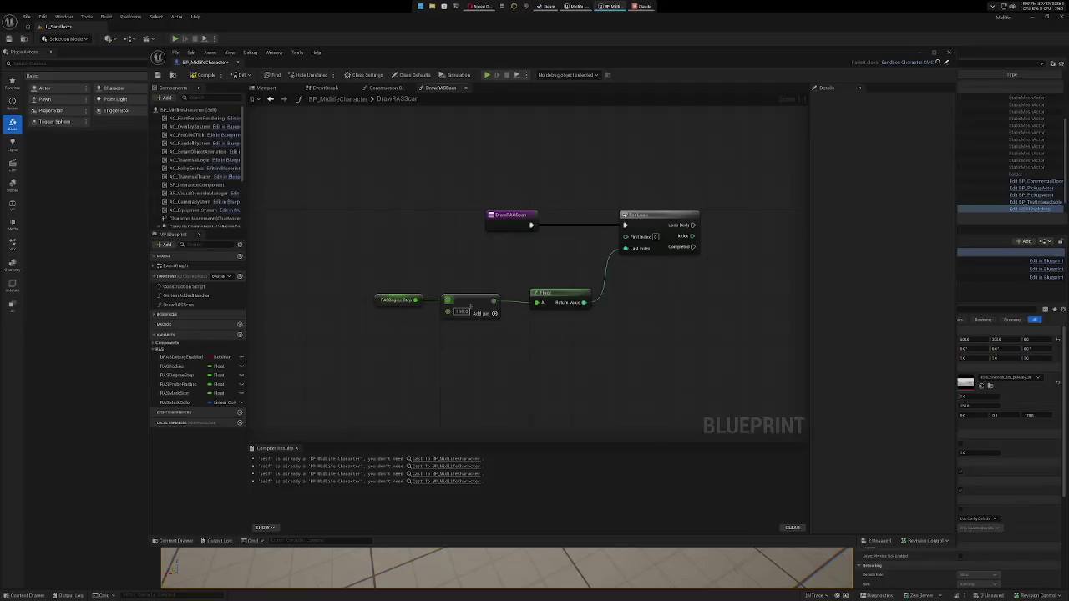
Set the Add node's first input to 180.0 and wire RASDegree Step into its second pin.
right_click(450, 304)
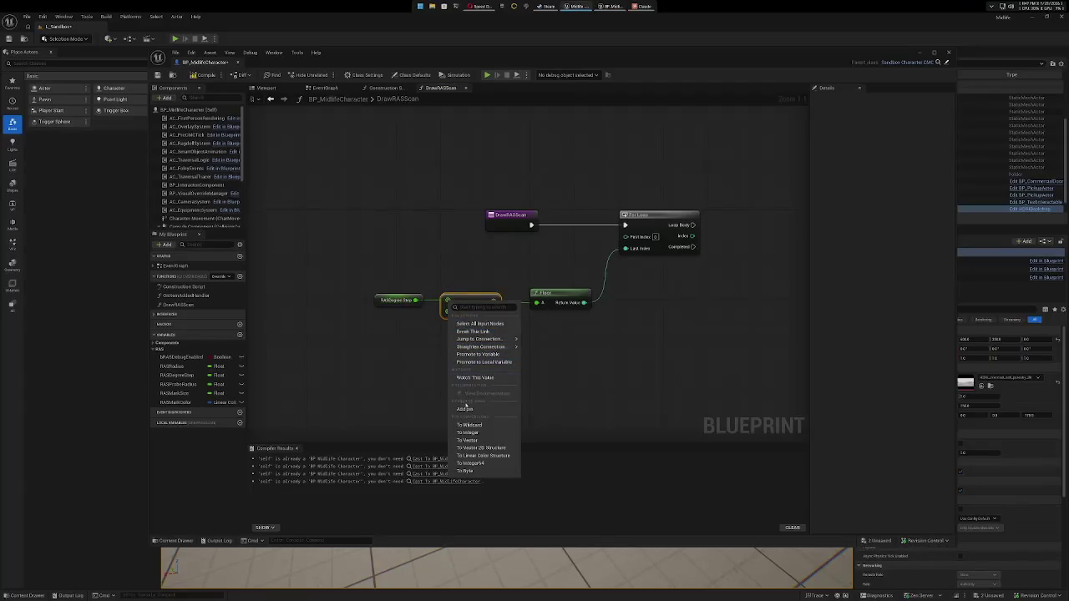
click(473, 332)
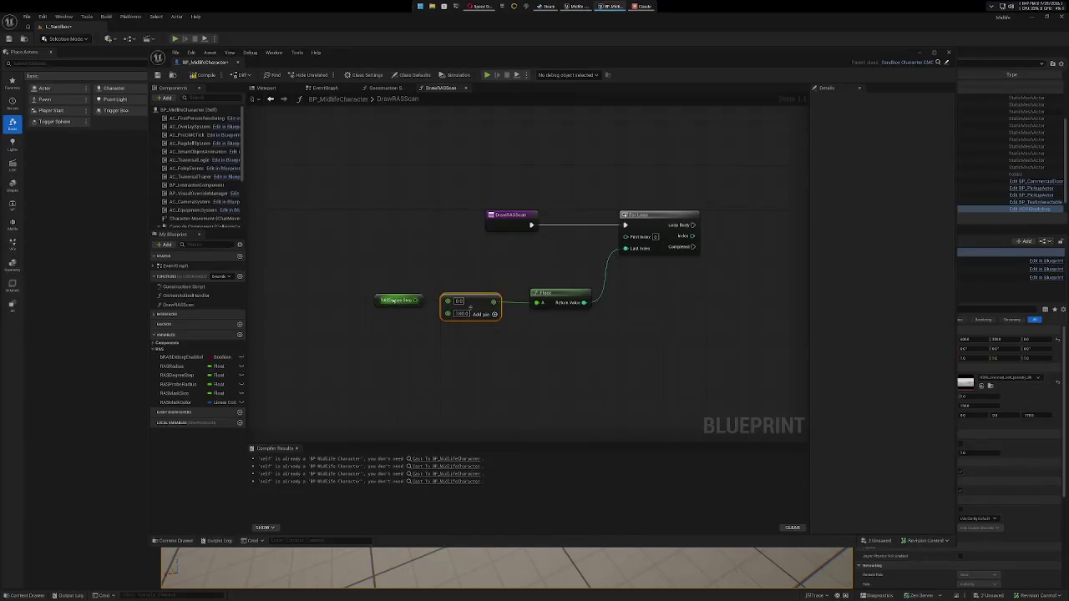
mouse_move(393, 300)
mouse_down()
mouse_move(386, 316)
mouse_move(448, 313)
mouse_up()
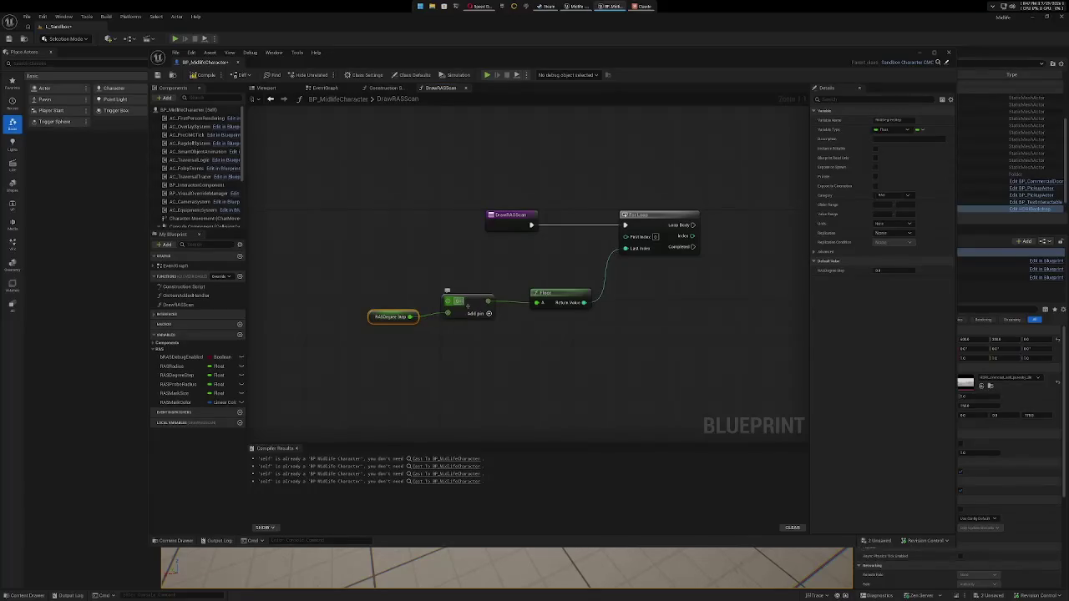
text(180)
click(467, 276)
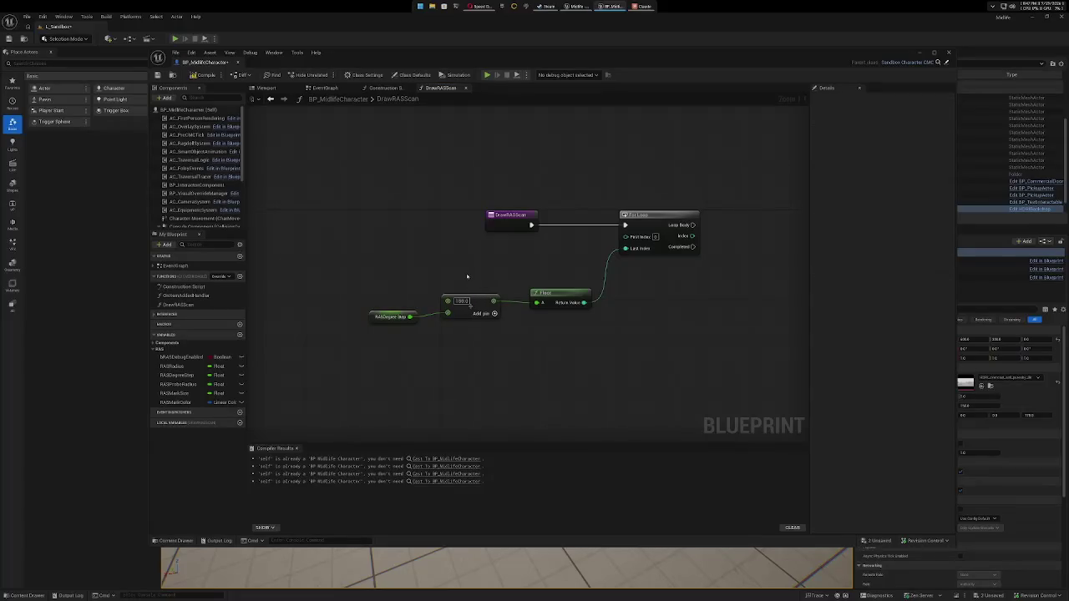
drag(398, 315, 398, 310)
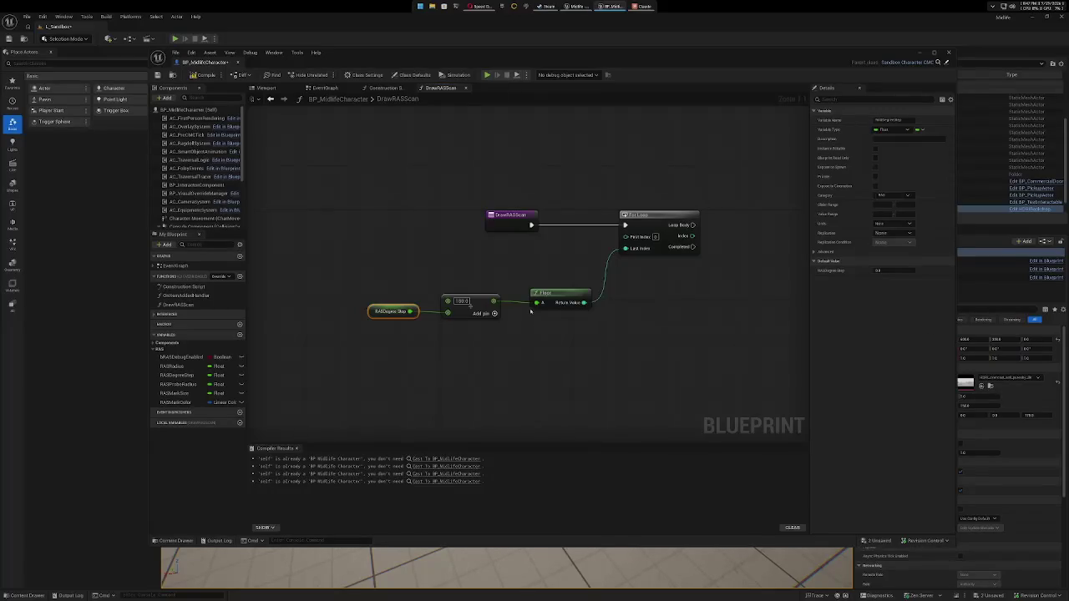
drag(533, 297, 606, 297)
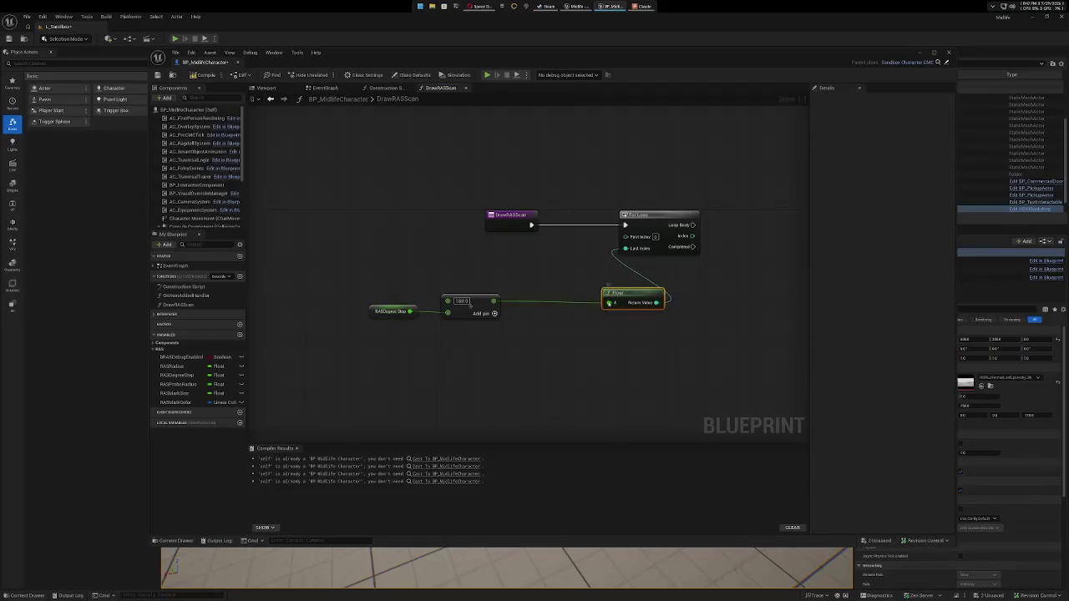
Detach the Add result from Floor and route it into a new Truncate to Integer64 node.
right_click(606, 297)
click(633, 331)
drag(493, 301, 532, 305)
text(trunc)
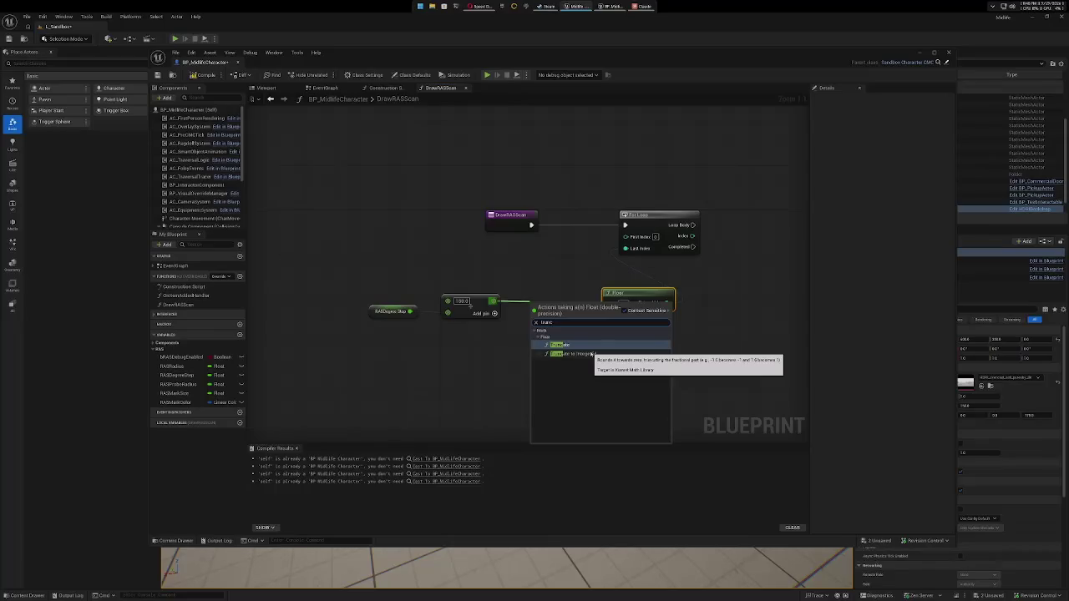
click(591, 354)
mouse_move(568, 310)
mouse_down()
mouse_move(556, 296)
mouse_move(618, 313)
mouse_move(609, 303)
mouse_up()
Delete the + and Floor nodes and wire the truncated result into Last Index.
drag(499, 334, 384, 279)
drag(471, 303, 403, 302)
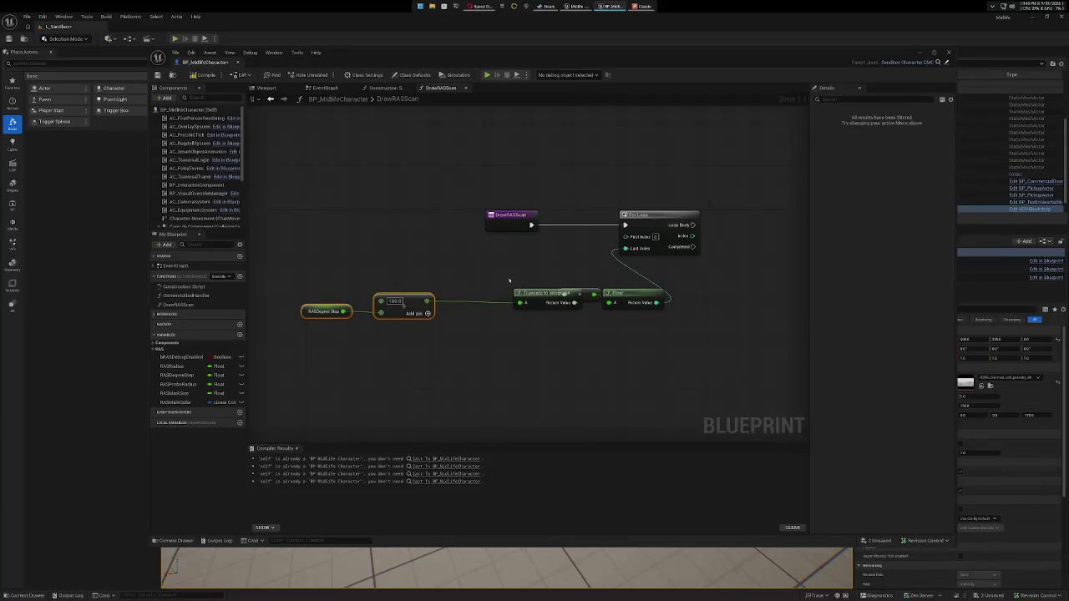
drag(543, 294, 498, 293)
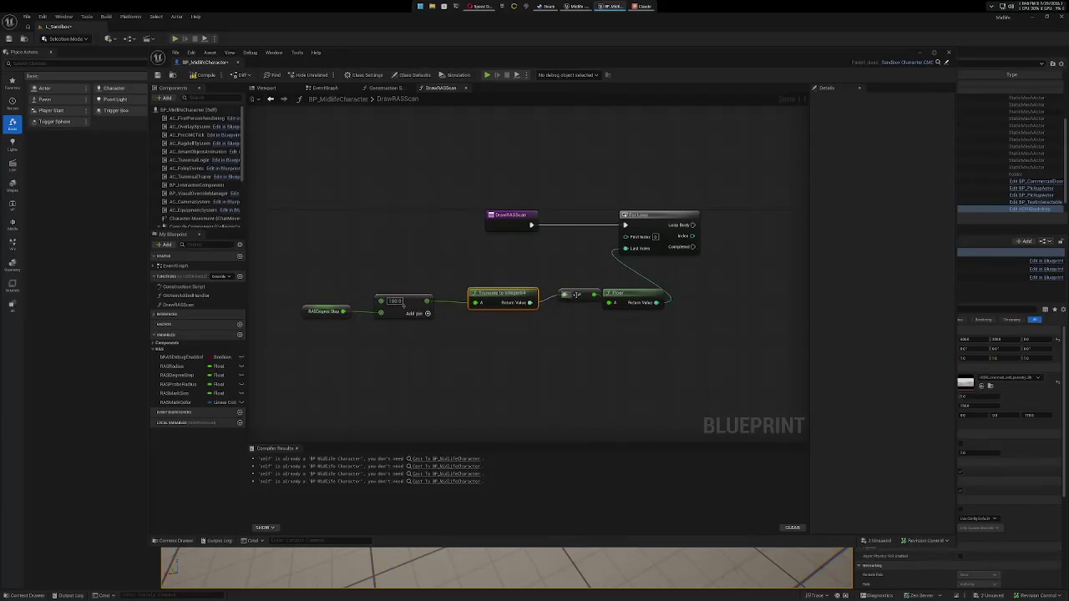
drag(575, 294, 566, 299)
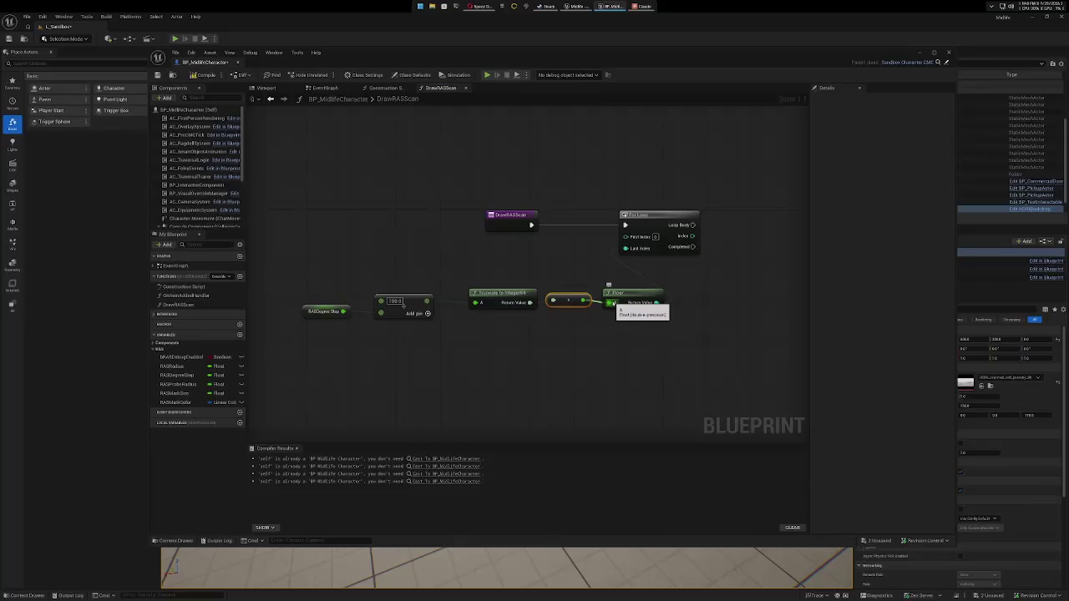
drag(611, 304, 625, 249)
drag(543, 281, 653, 324)
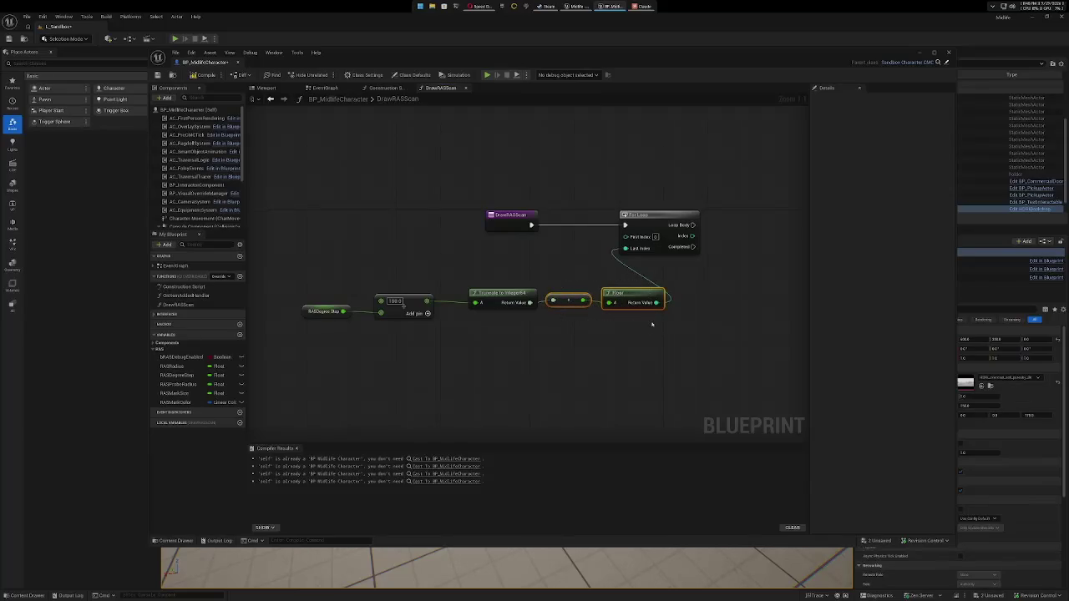
key(Delete)
mouse_move(532, 302)
mouse_down()
mouse_move(547, 311)
mouse_move(626, 249)
mouse_move(579, 254)
mouse_move(592, 255)
mouse_up()
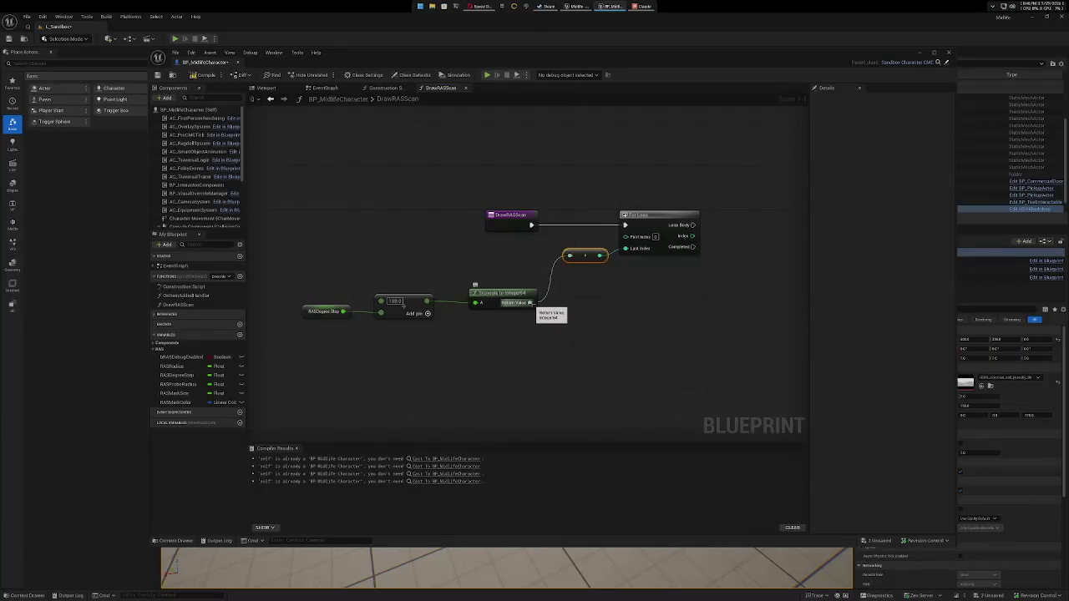
Replace Truncate to Integer64 and its conversion node with a plain Truncate feeding Last Index.
right_click(510, 350)
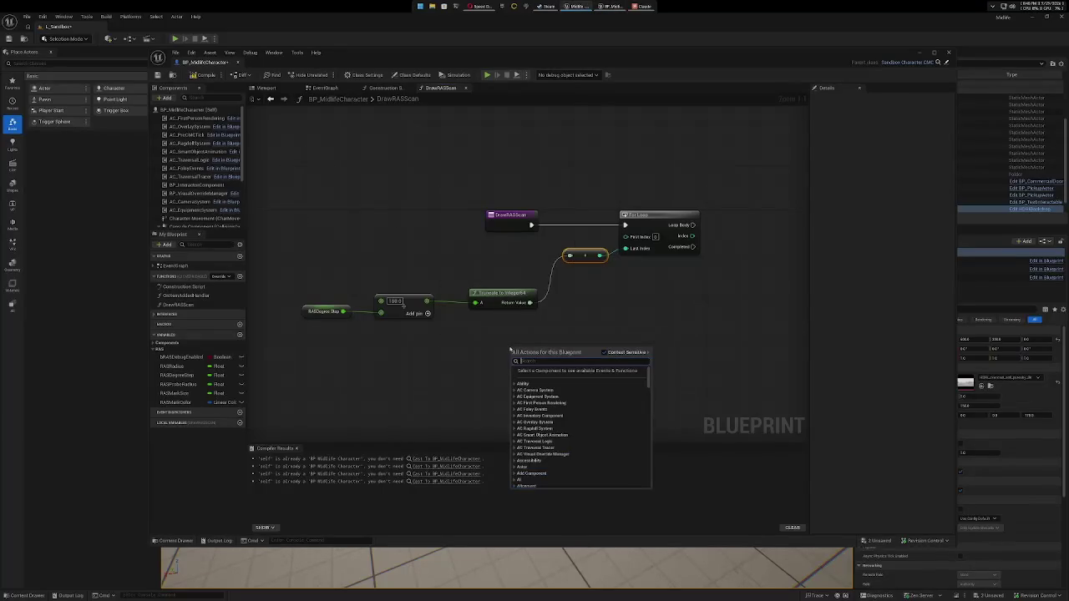
text(trunc)
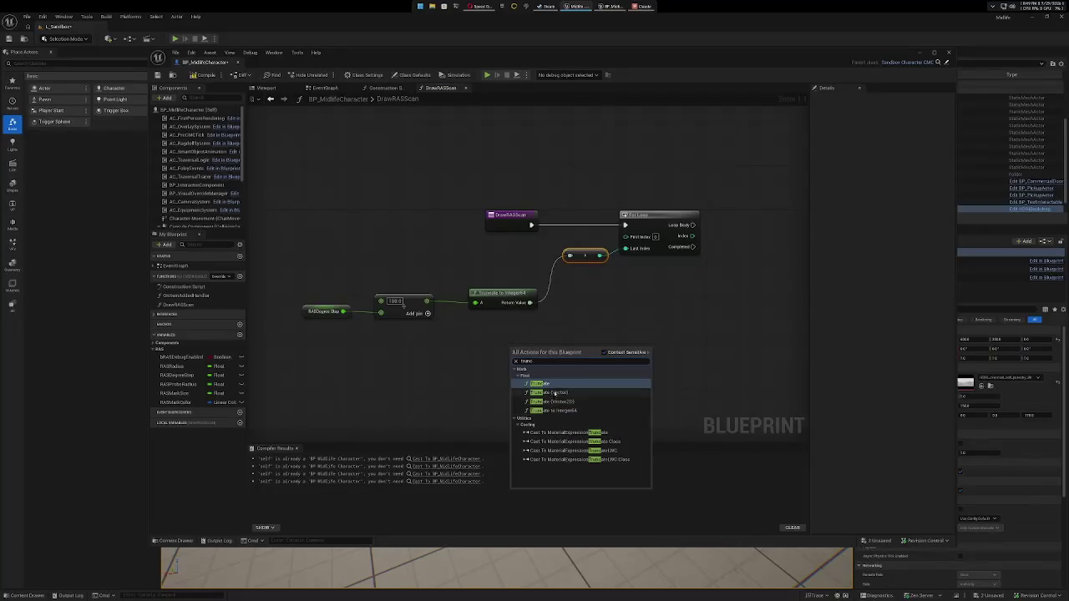
click(549, 384)
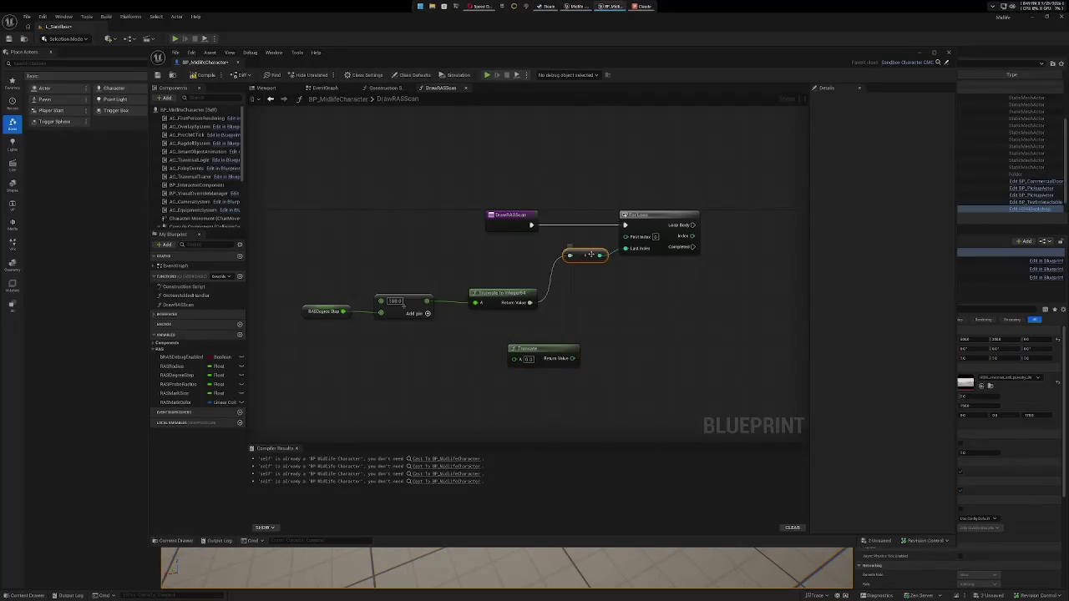
key(Delete)
mouse_move(552, 357)
mouse_down()
mouse_move(524, 352)
mouse_move(563, 347)
mouse_move(627, 251)
mouse_up()
click(519, 293)
key(Delete)
Feed the RASDegree Step + 180.0 result into Truncate and arrange the nodes beside the loop.
drag(513, 340, 531, 300)
mouse_move(427, 301)
mouse_down()
mouse_move(505, 309)
mouse_move(566, 281)
mouse_move(583, 253)
mouse_move(585, 269)
mouse_up()
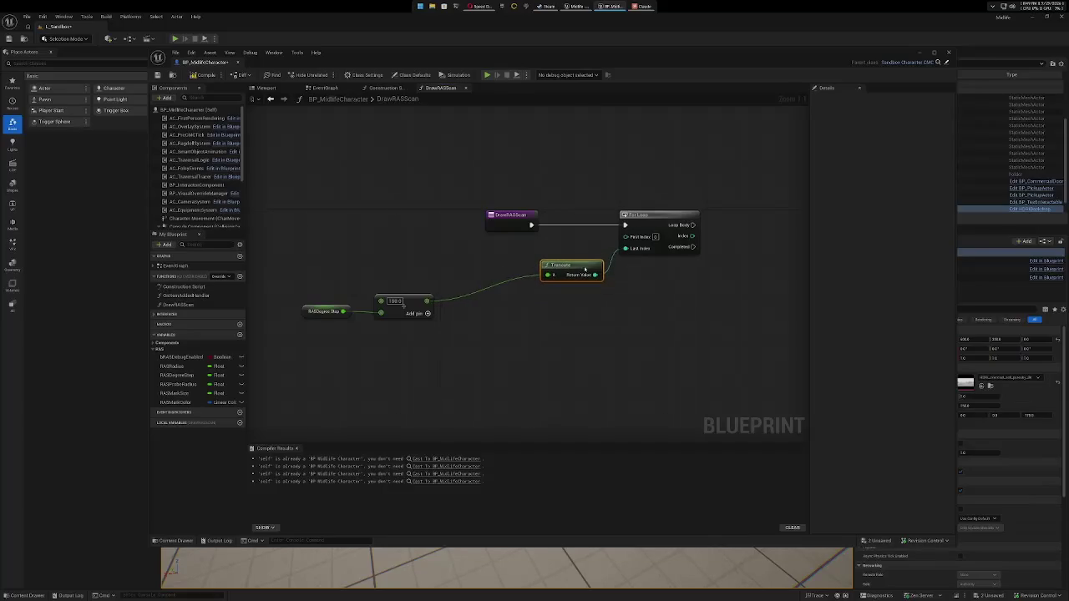
drag(420, 299, 510, 282)
click(326, 306)
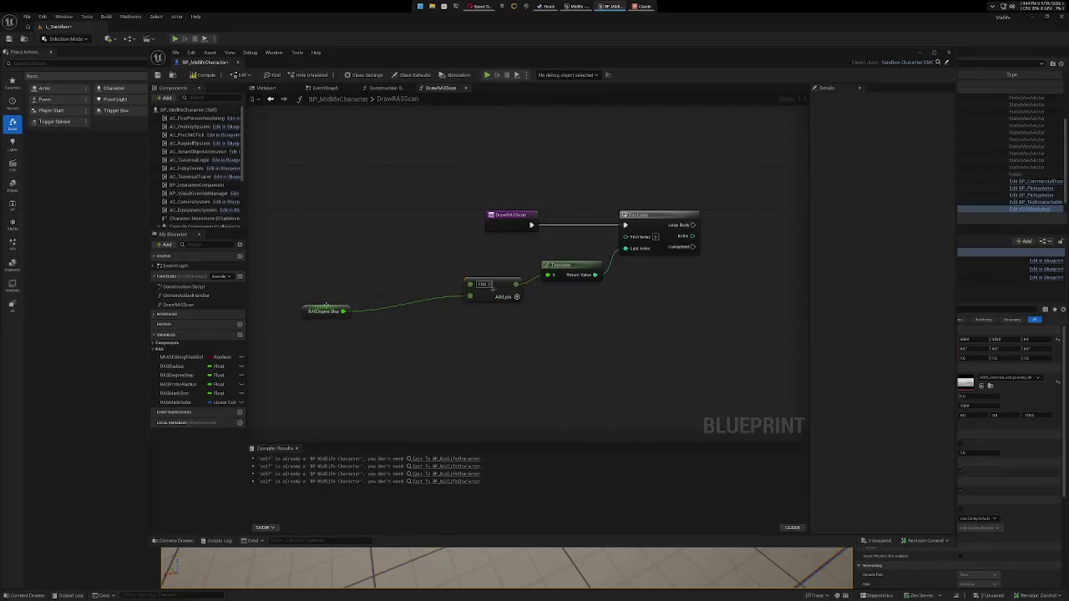
drag(326, 306, 427, 289)
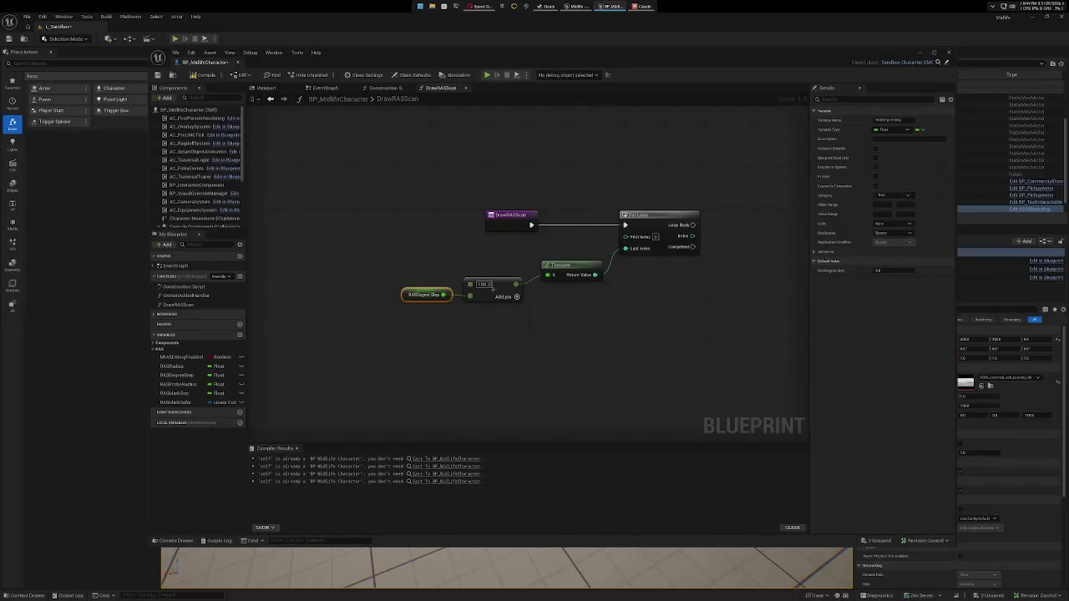
mouse_move(744, 306)
mouse_down()
mouse_move(543, 293)
mouse_move(489, 261)
mouse_up()
Add a second For Loop driven by the first loop's Loop Body.
drag(465, 215, 551, 221)
text(for loop)
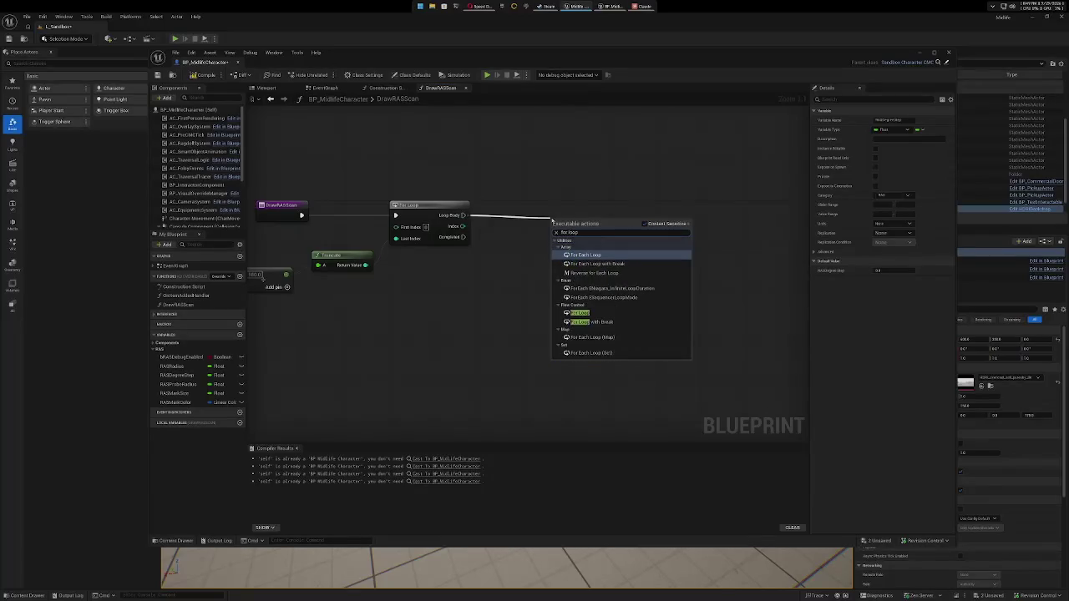
click(584, 312)
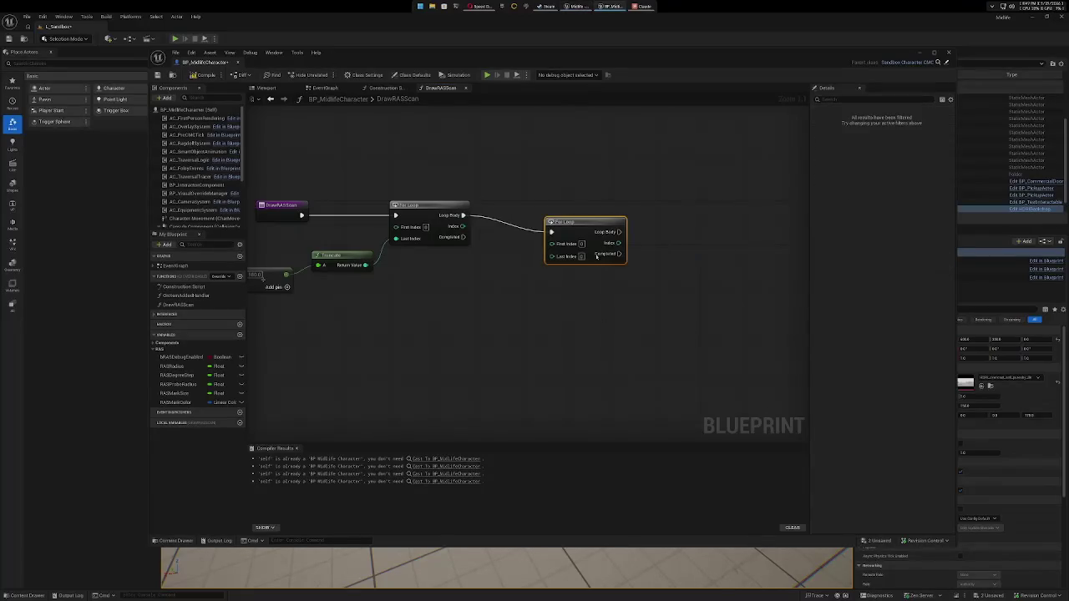
drag(598, 219, 593, 204)
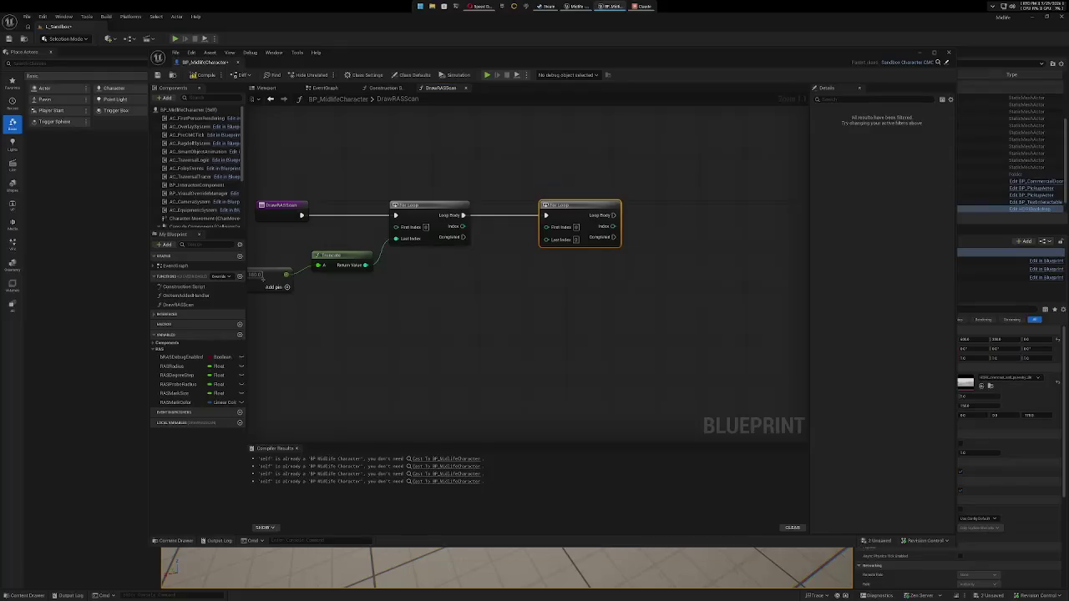
Duplicate the RASDegree Step, Add and Truncate chain and change the copy's 180 to 360.
drag(519, 350, 628, 310)
mouse_move(408, 226)
mouse_down()
mouse_move(523, 266)
mouse_move(397, 314)
mouse_move(481, 337)
mouse_up()
key(ctrl+c)
key(ctrl+v)
click(494, 338)
text(360)
click(601, 373)
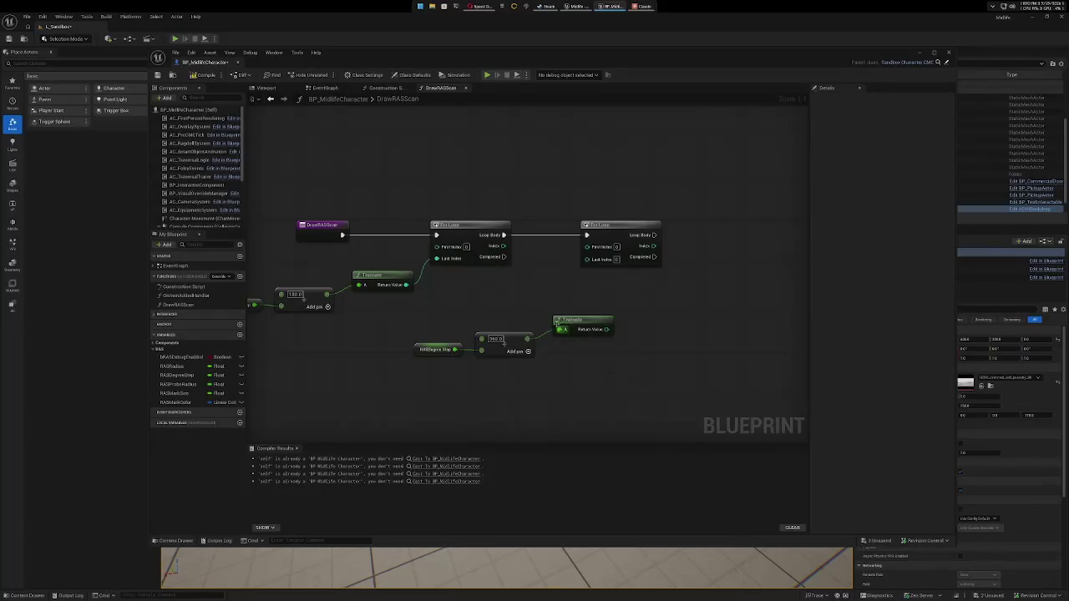
drag(578, 323, 643, 322)
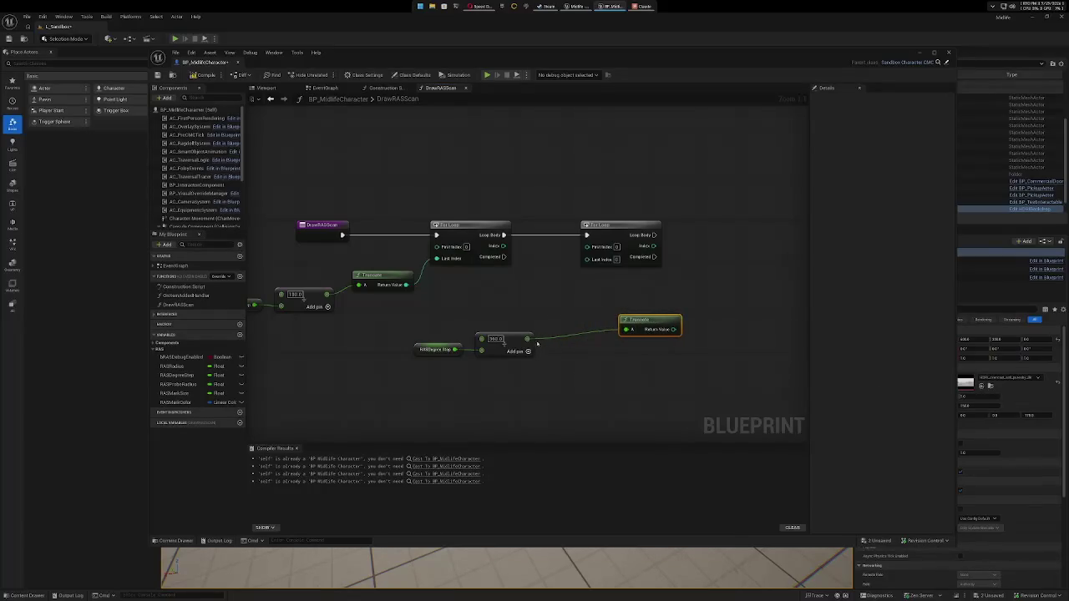
Subtract 1.0 from the RASDegree Step + 360.0 result.
drag(527, 339, 589, 357)
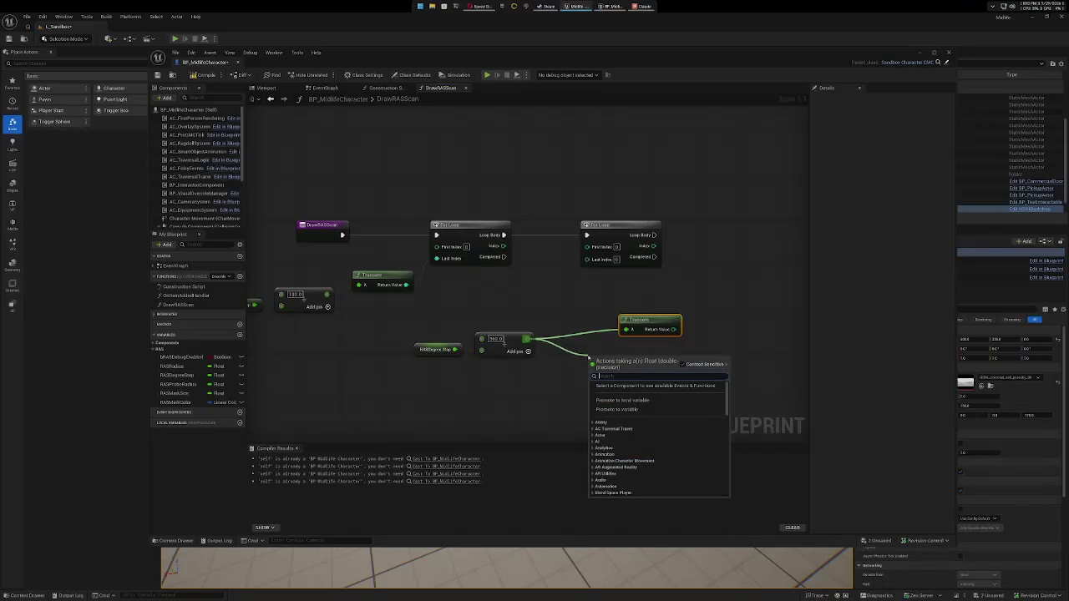
text(-)
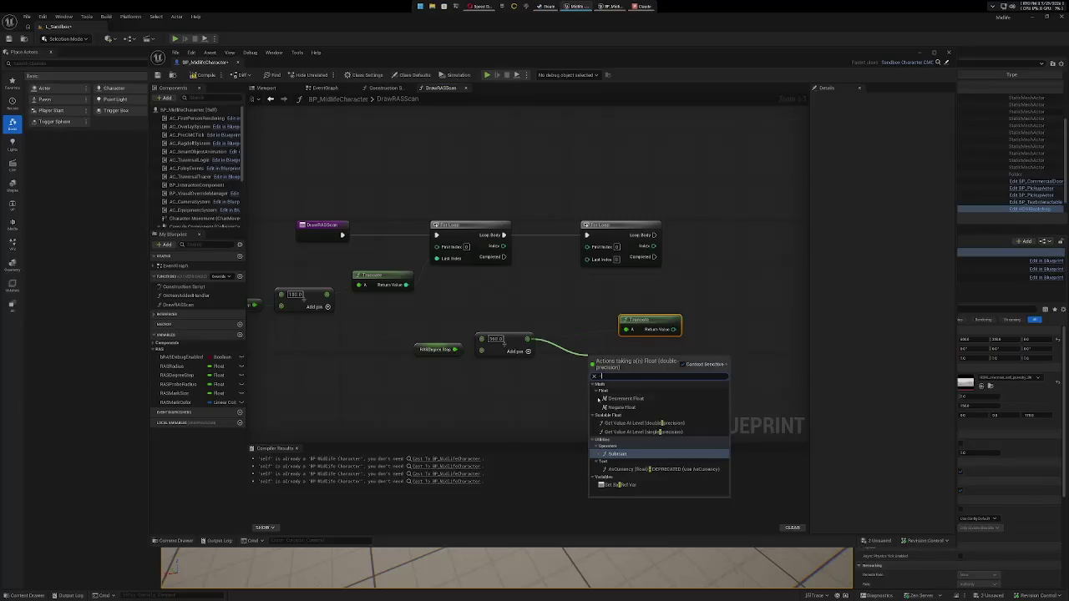
click(638, 454)
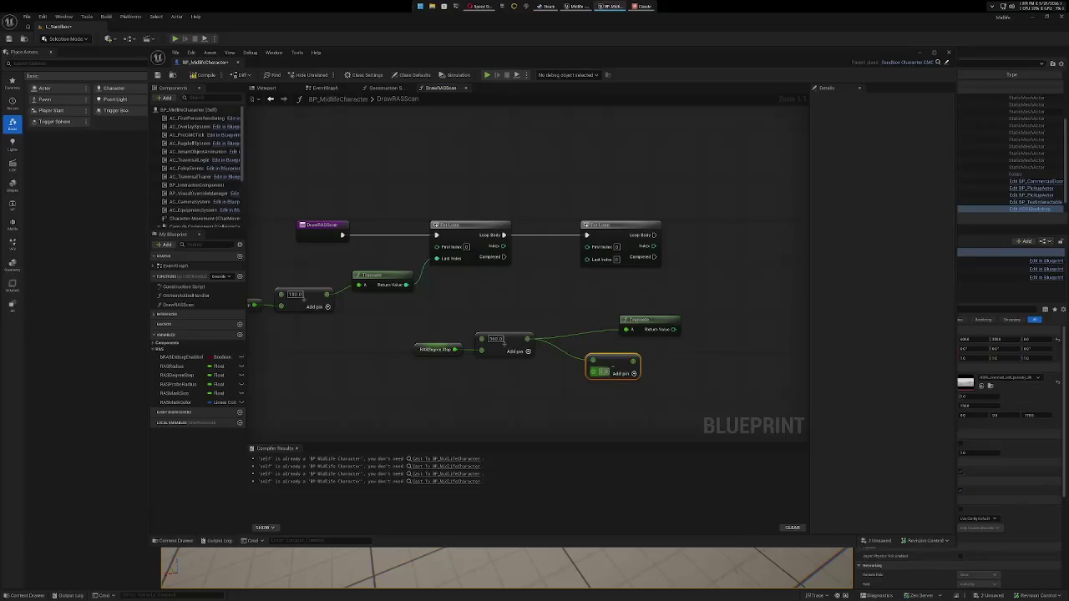
click(604, 371)
text(1)
key(Return)
Route the subtract result through Truncate into the second For Loop's Last Index.
right_click(627, 330)
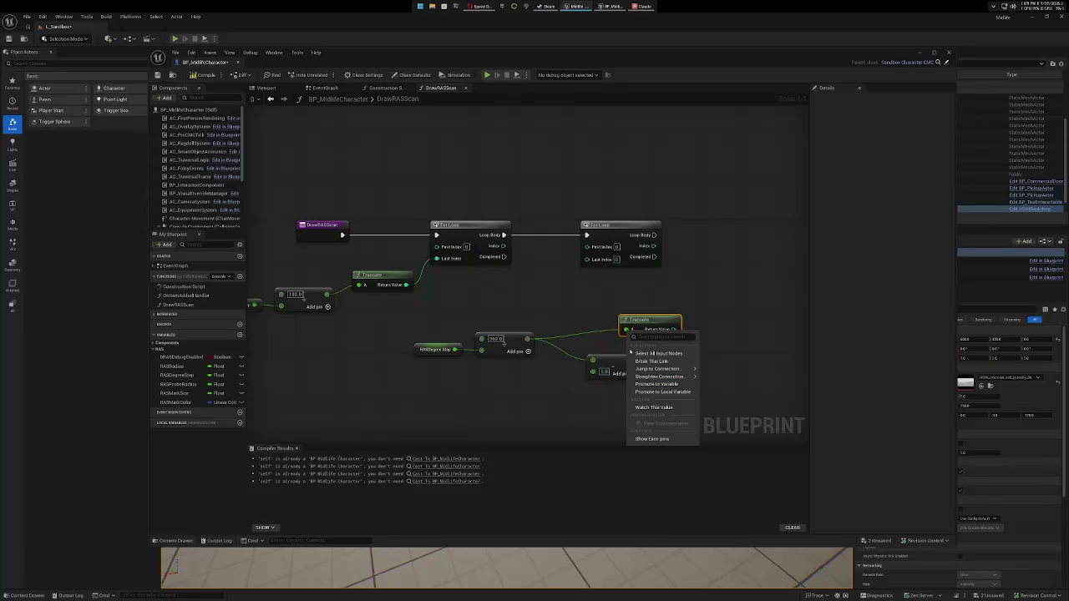
click(648, 353)
drag(656, 320, 695, 320)
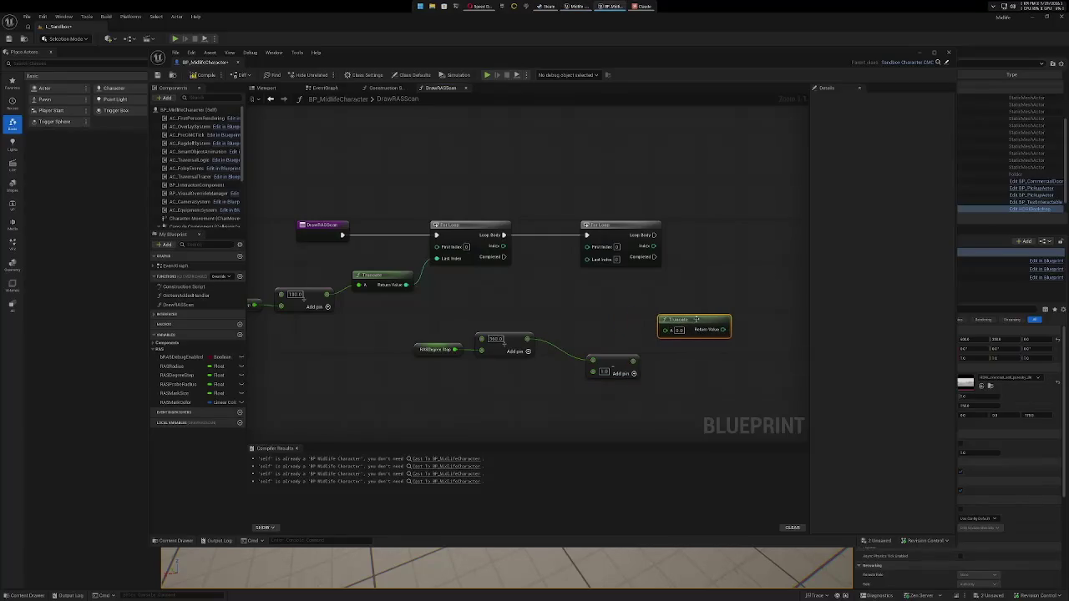
mouse_move(634, 361)
mouse_down()
mouse_move(658, 350)
mouse_move(666, 330)
mouse_up()
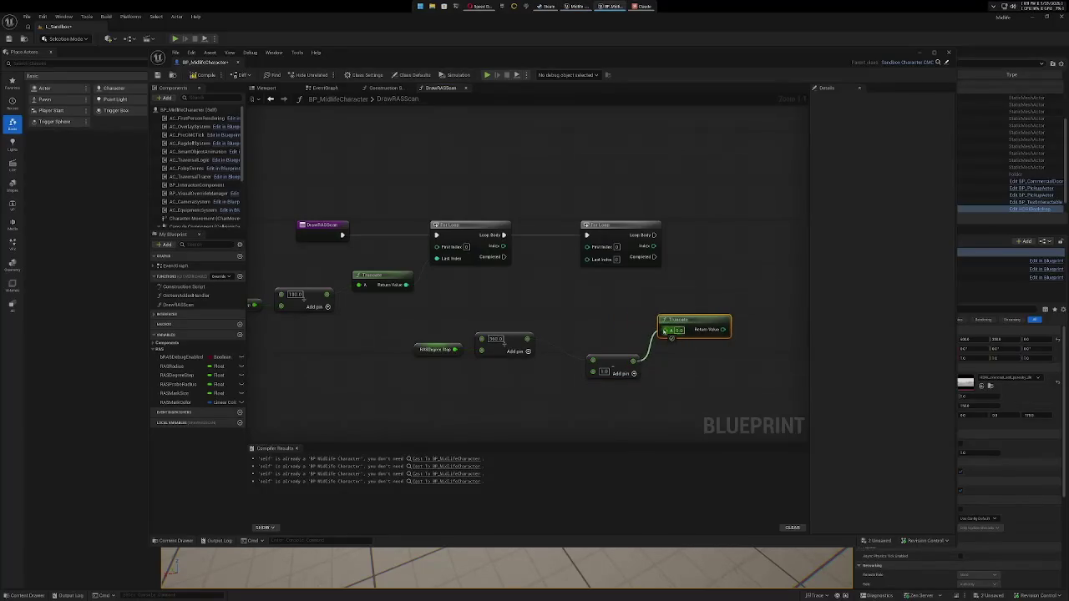
drag(619, 357, 620, 326)
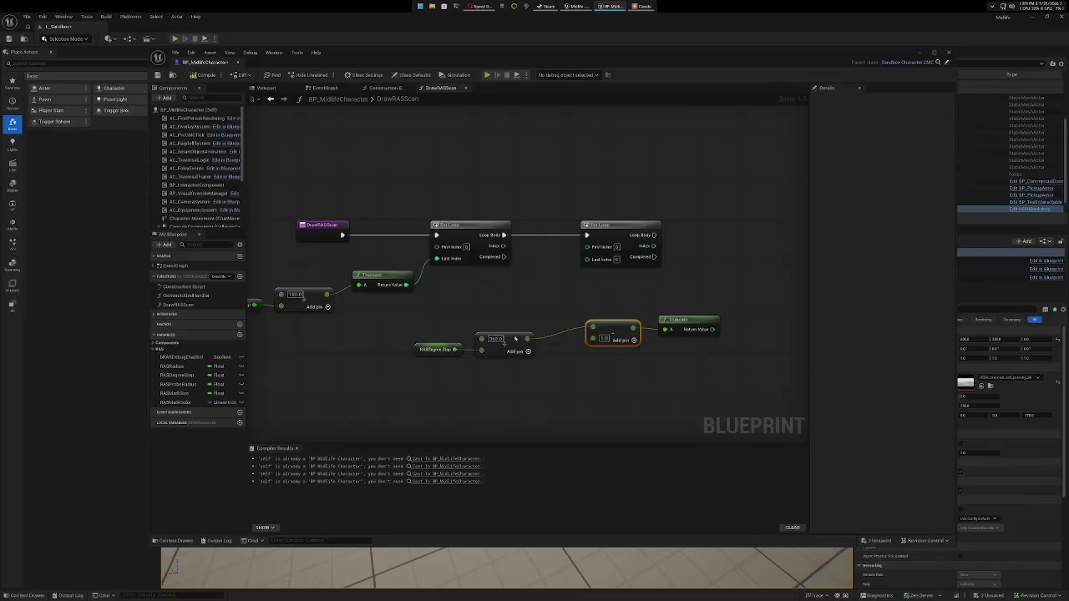
drag(518, 340, 545, 327)
mouse_move(442, 346)
mouse_down()
mouse_move(465, 337)
mouse_move(714, 362)
mouse_up()
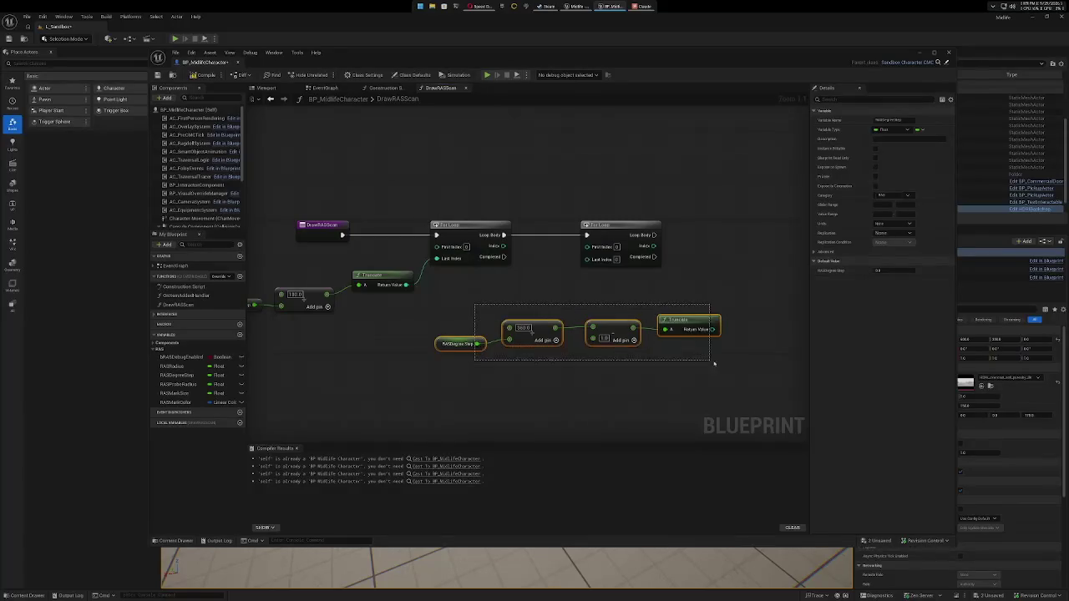
mouse_move(668, 320)
mouse_down()
mouse_move(510, 321)
mouse_move(588, 258)
mouse_up()
click(661, 325)
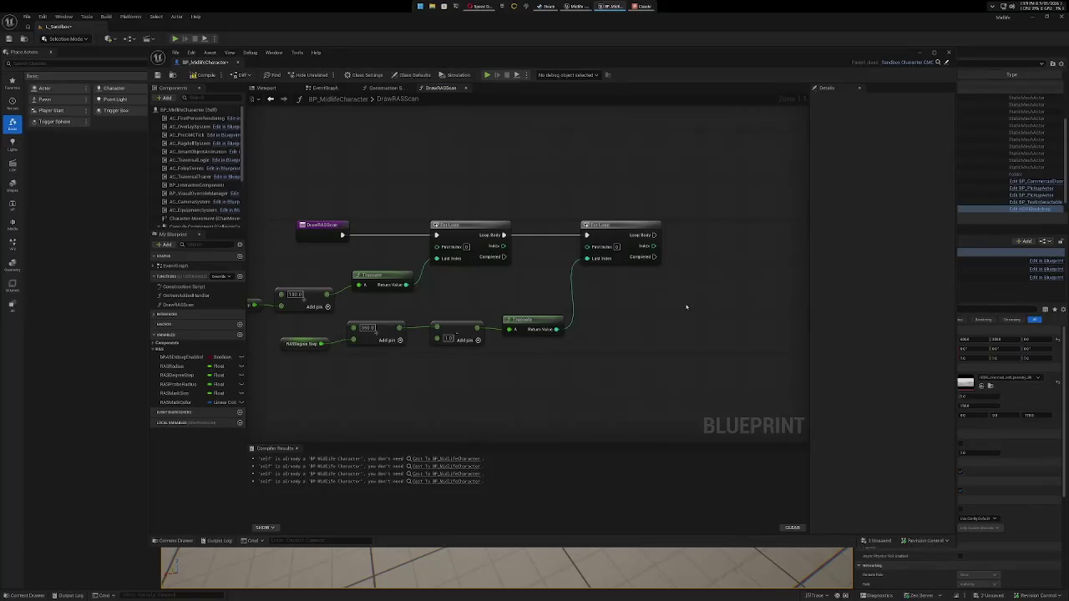
drag(626, 303, 752, 341)
Comment the For Loops, labelling the second loop InnerTheta.
right_click(600, 268)
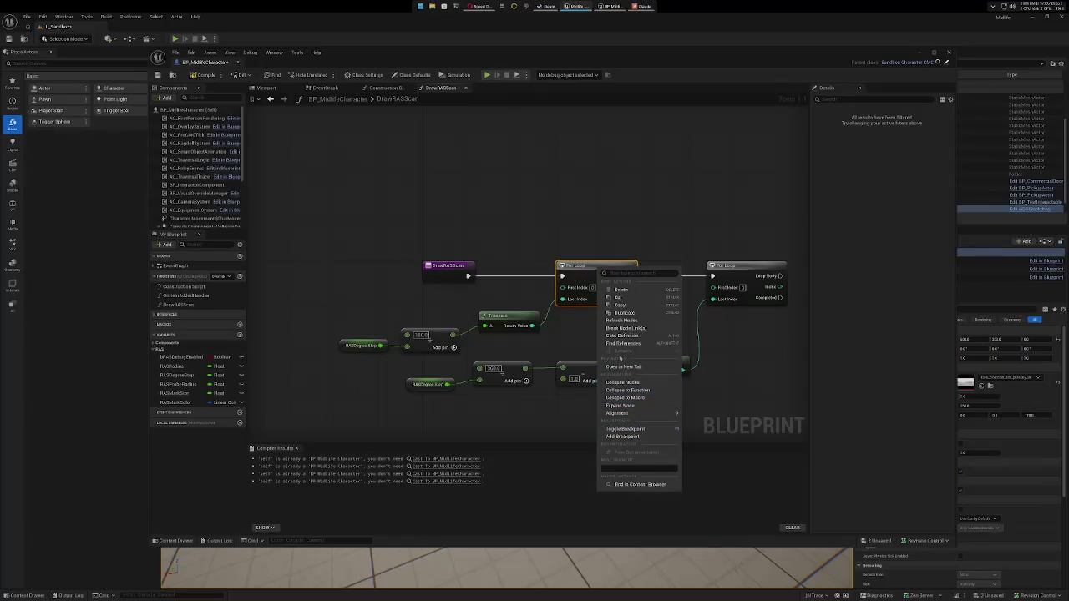
click(585, 265)
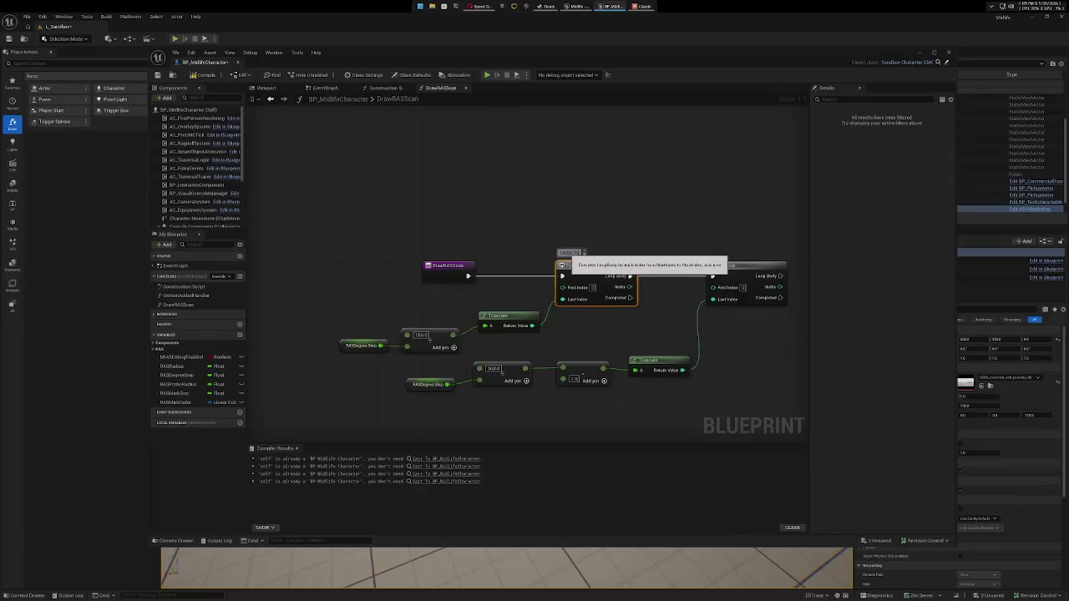
click(652, 239)
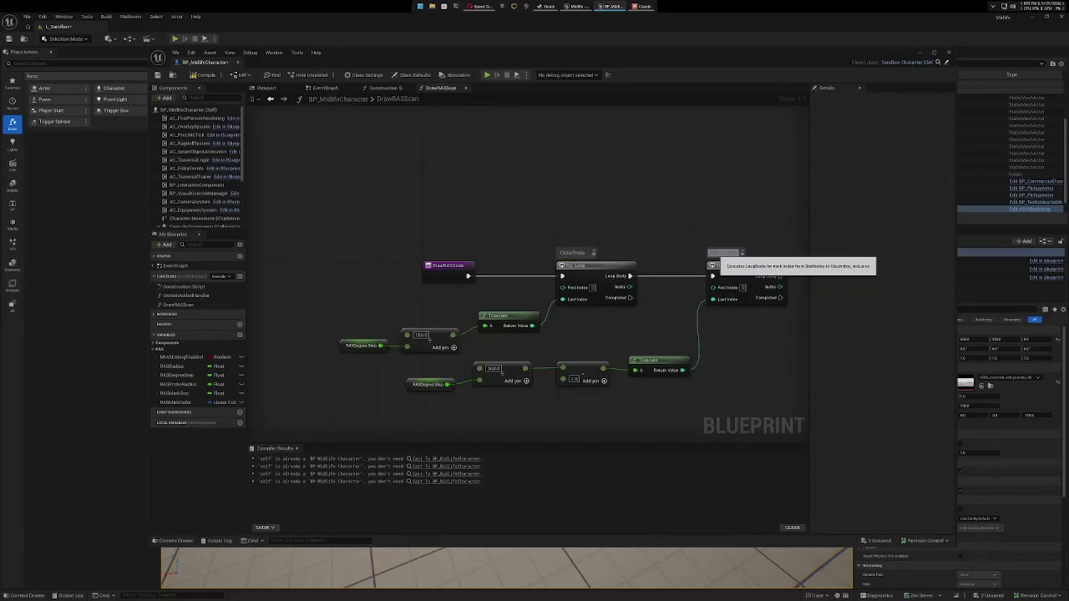
text(InnerTheta)
key(Return)
Search the graph actions for Get Actor Location in free graph space.
drag(704, 216, 573, 175)
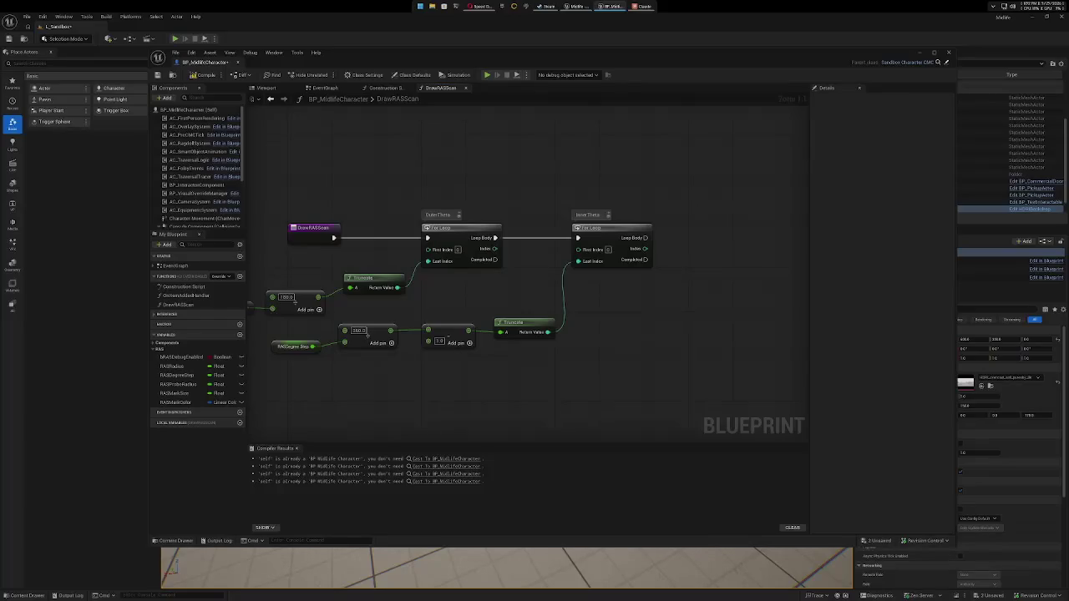
right_click(501, 144)
text(get acto)
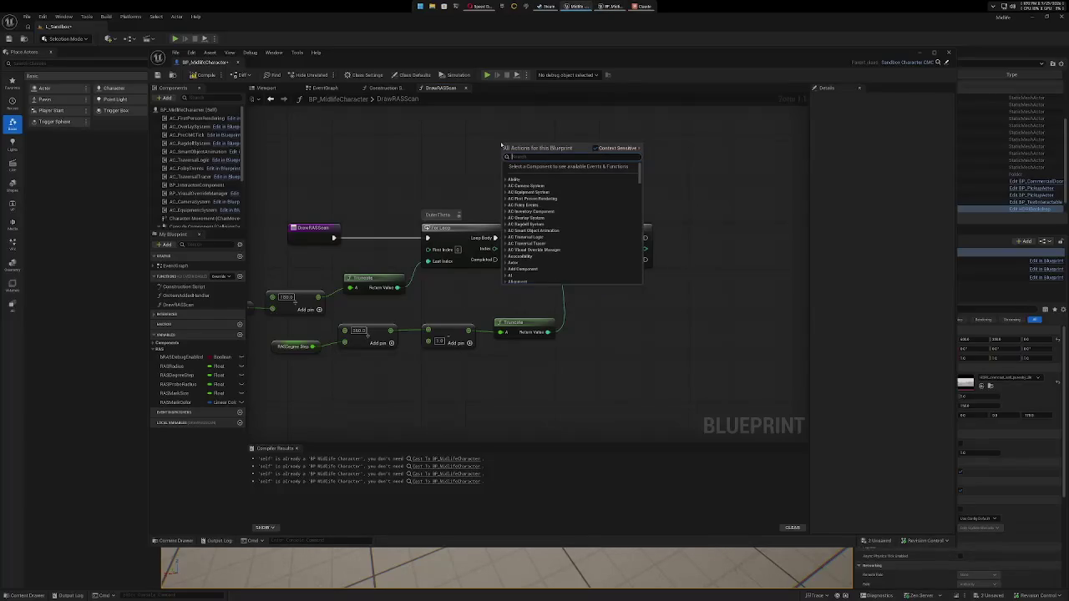
text(r location)
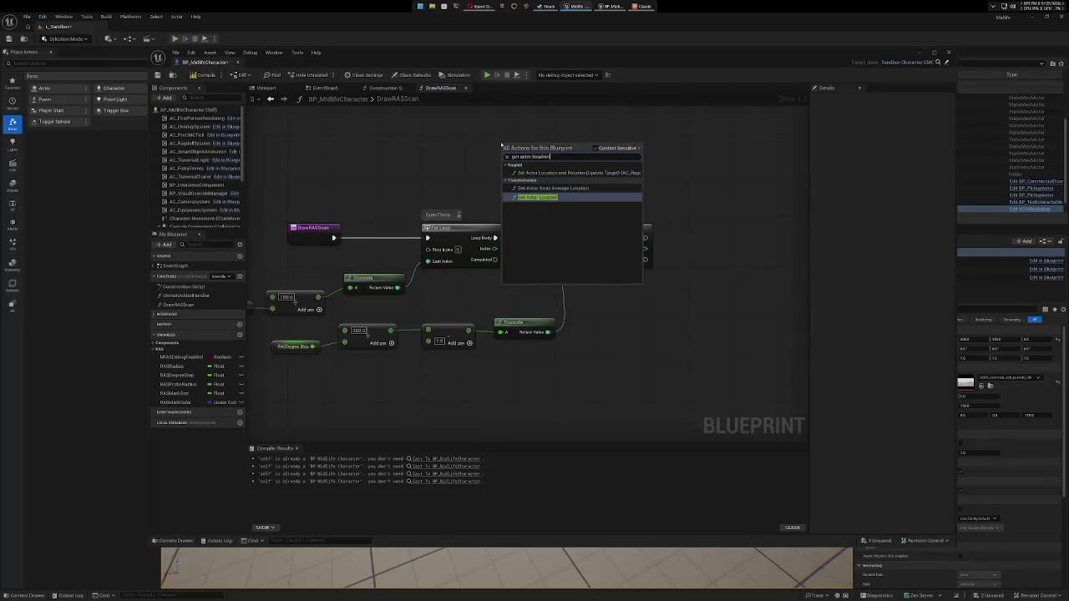
Place a Get Actor Location node targeting self in the DrawRASScan graph.
key(Return)
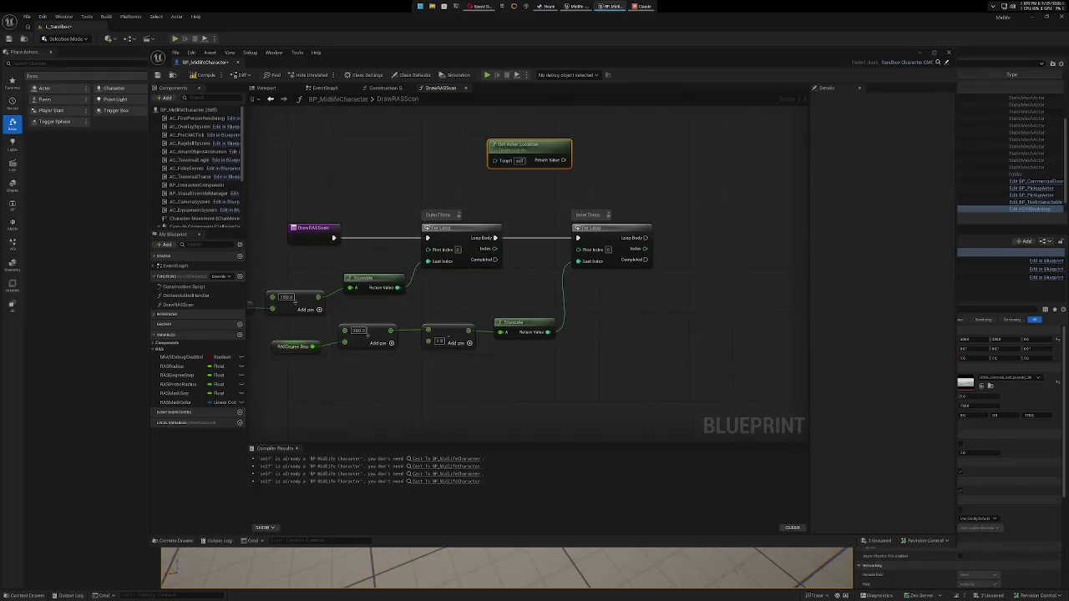
mouse_move(674, 336)
mouse_down()
mouse_move(707, 320)
mouse_move(694, 356)
mouse_move(710, 322)
mouse_move(700, 322)
mouse_move(724, 308)
mouse_up()
scroll(739, 311, down, 5)
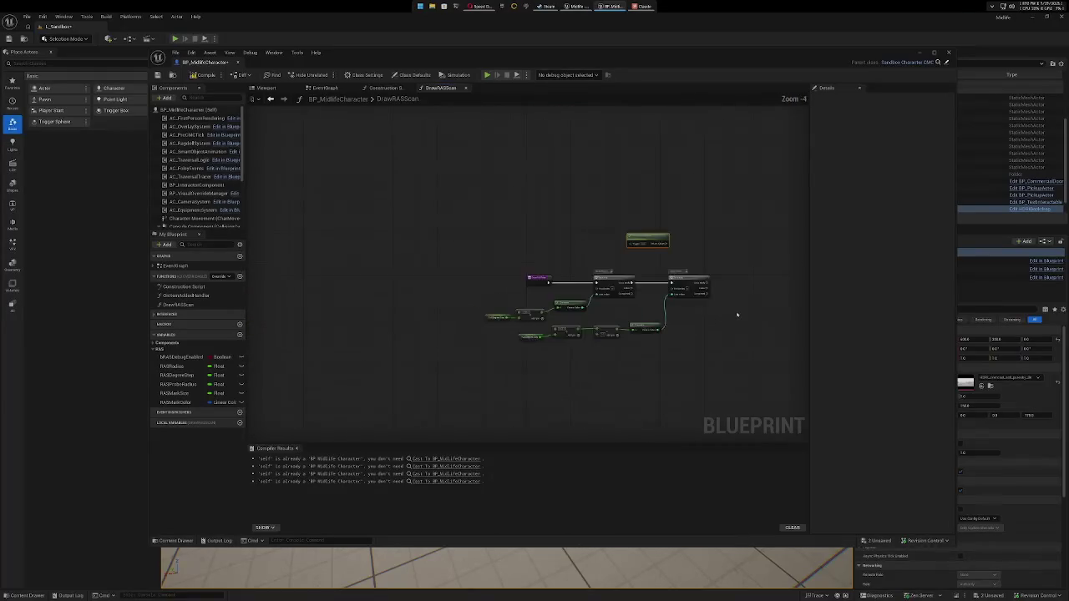
Shift the InnerTheta loop and its lower chain of nodes further right.
drag(643, 236, 771, 234)
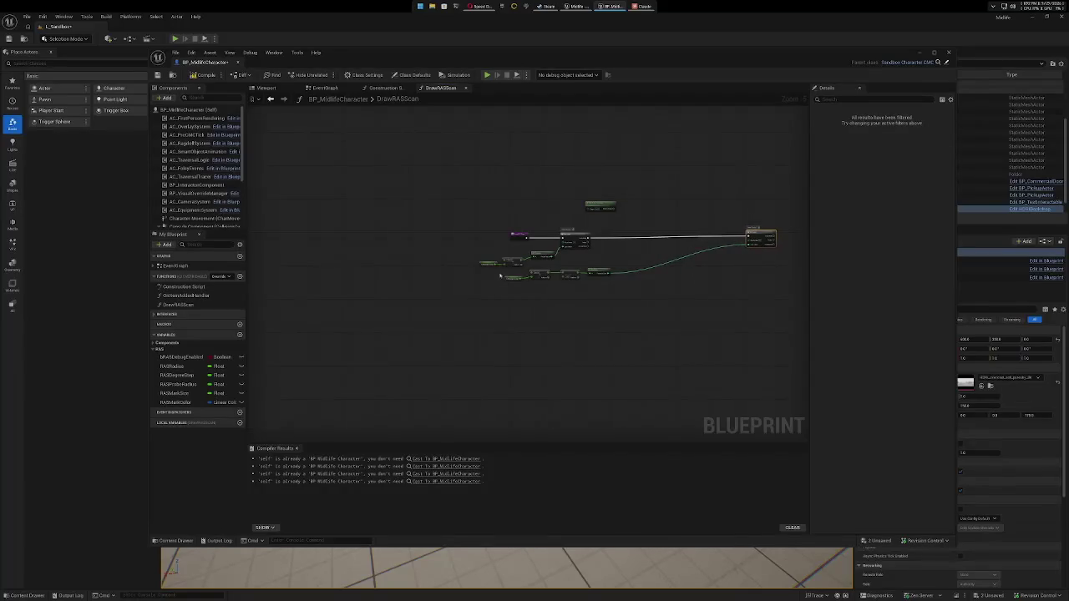
mouse_move(503, 271)
mouse_down()
mouse_move(615, 303)
mouse_move(638, 277)
mouse_move(754, 269)
mouse_move(646, 303)
mouse_up()
mouse_move(544, 214)
mouse_down()
mouse_move(693, 289)
mouse_move(601, 309)
mouse_up()
drag(564, 240, 694, 239)
scroll(591, 280, down, 4)
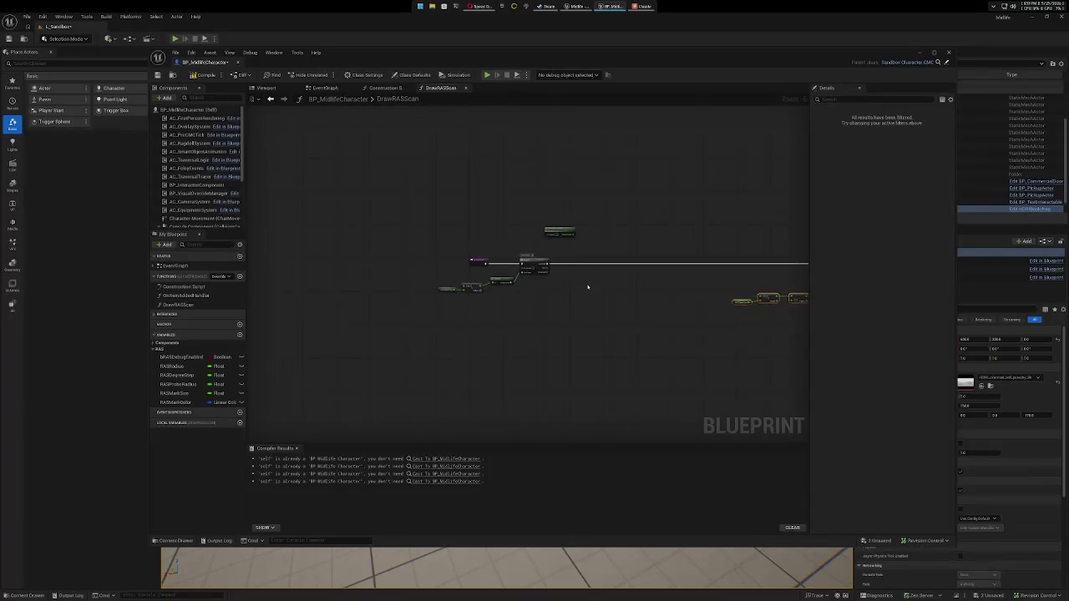
scroll(592, 282, up, 5)
Move Get Actor Location beneath the OuterTheta loop and center that loop in view.
mouse_move(549, 188)
mouse_down()
mouse_move(549, 296)
mouse_move(585, 272)
mouse_move(522, 296)
mouse_up()
scroll(574, 294, up, 1)
scroll(574, 293, down, 1)
scroll(574, 293, up, 4)
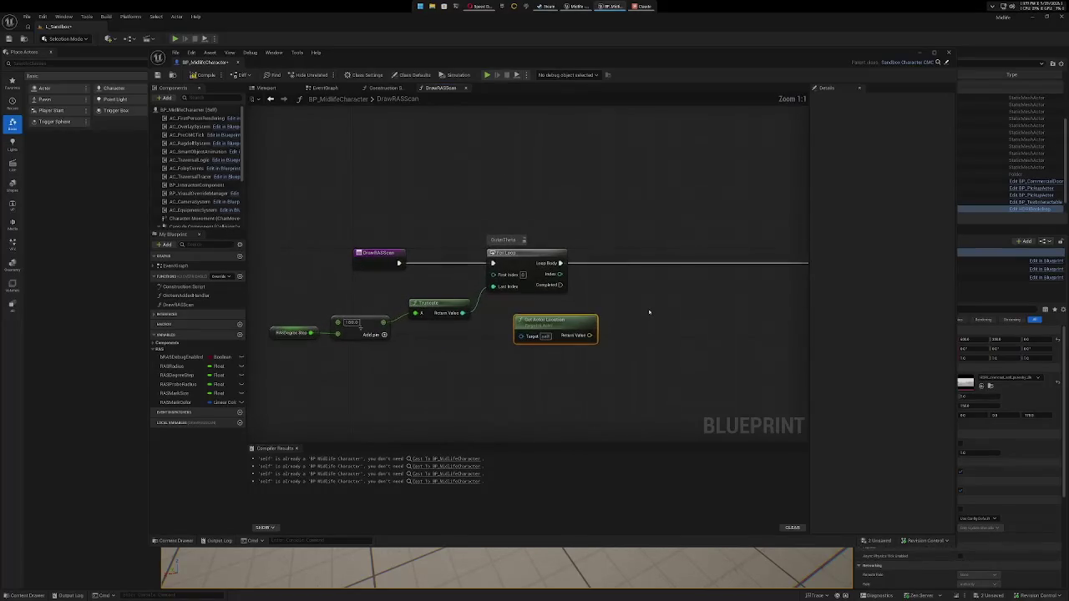
drag(687, 298, 704, 281)
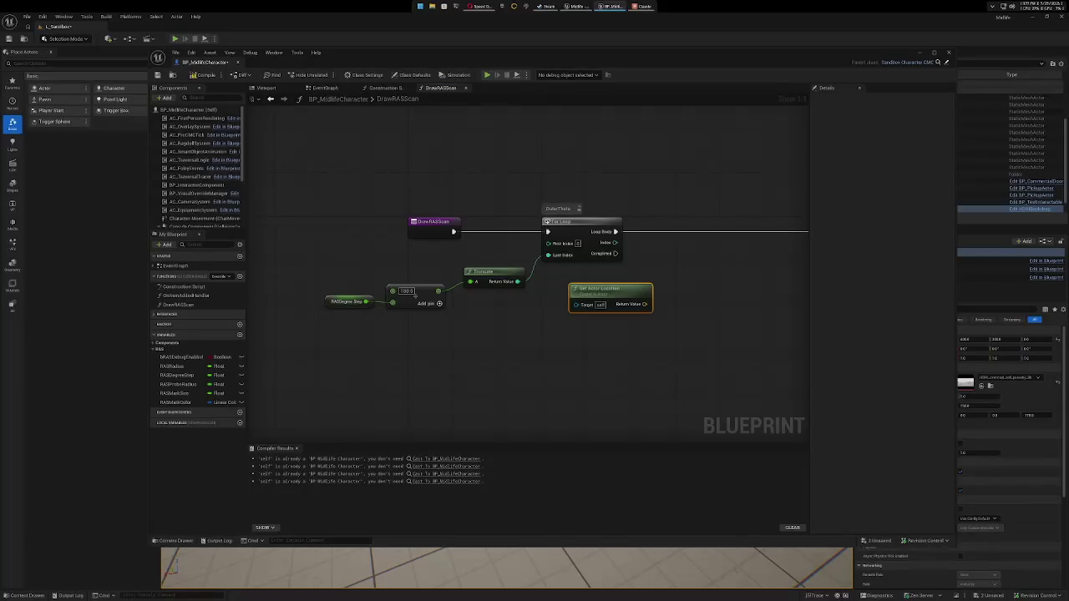
From the OuterTheta Index pin, browse actions with context sensitivity toggled off and back on.
drag(622, 243, 680, 255)
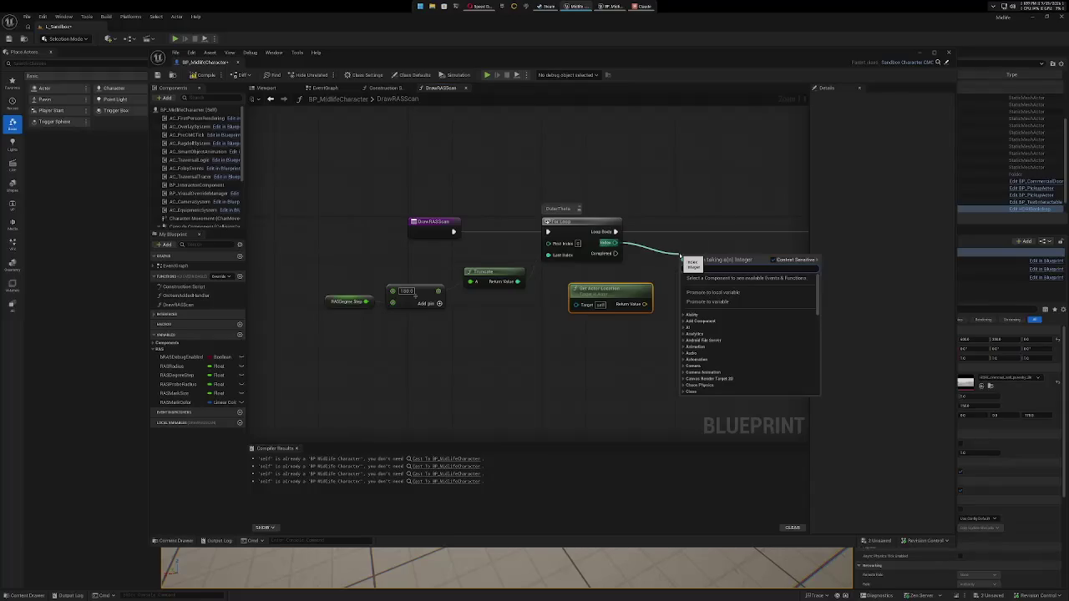
text(search)
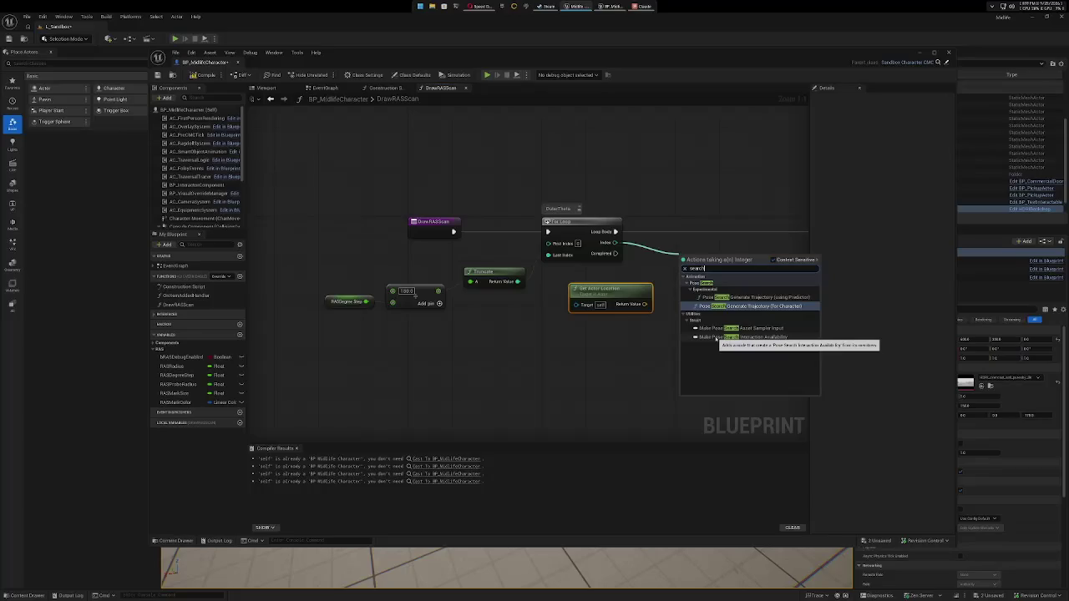
click(774, 263)
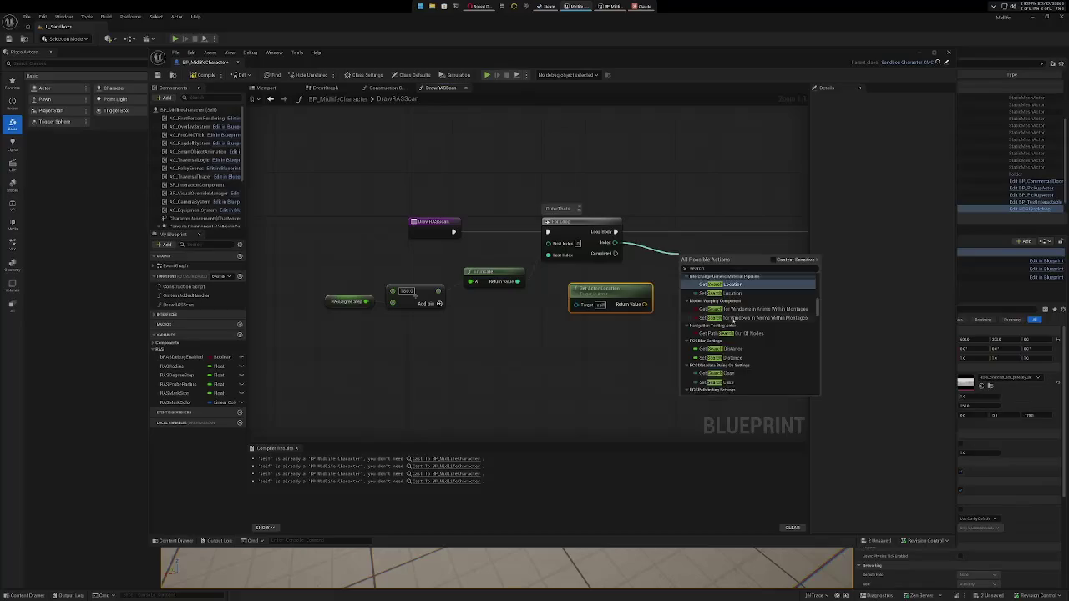
scroll(734, 320, down, 2)
scroll(766, 317, down, 2)
scroll(767, 316, down, 4)
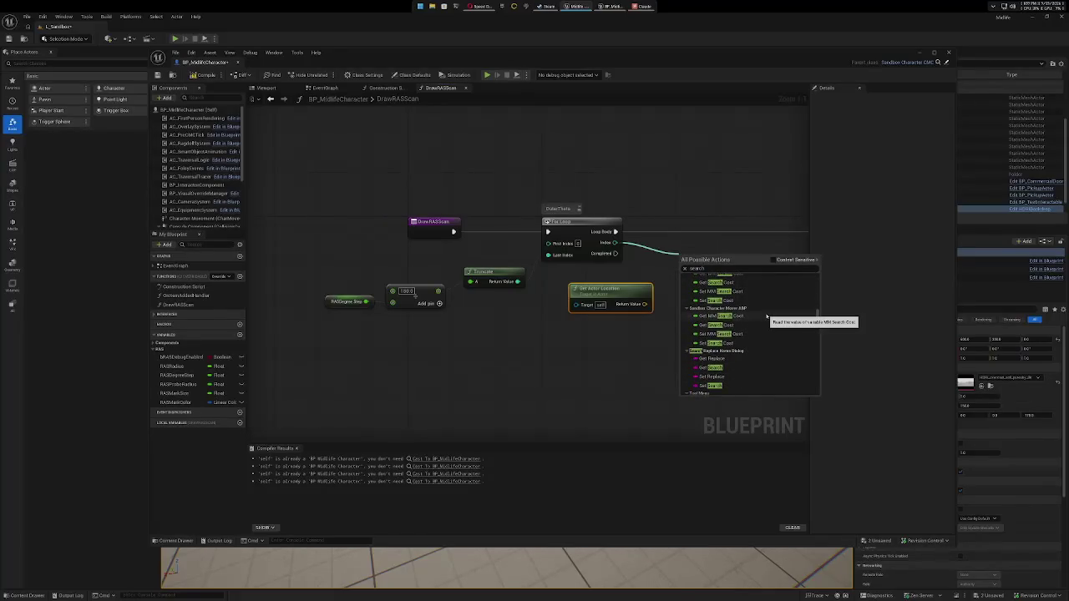
scroll(767, 316, up, 5)
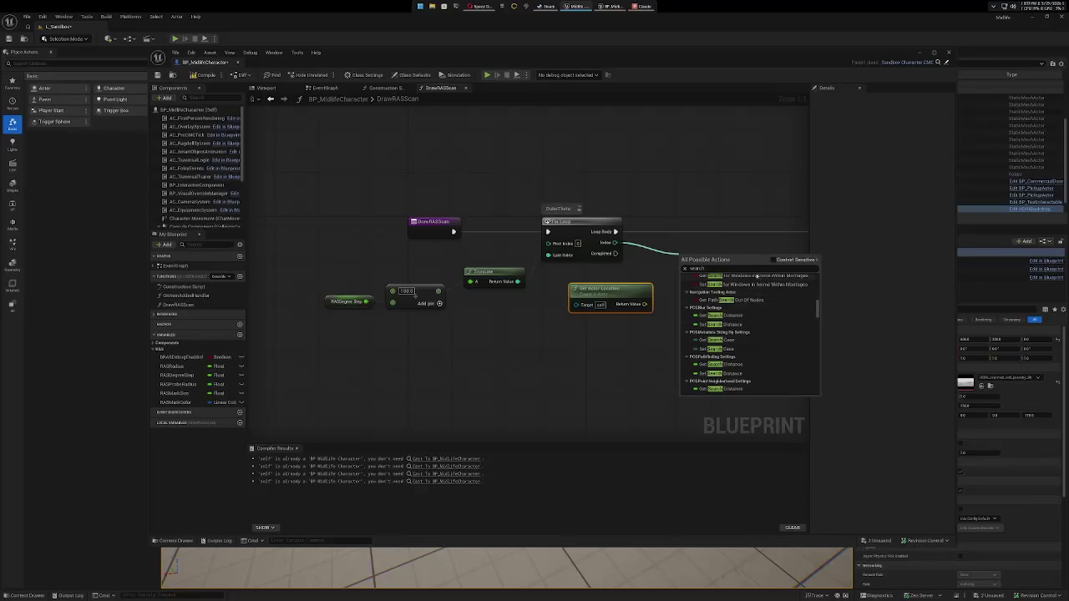
click(773, 260)
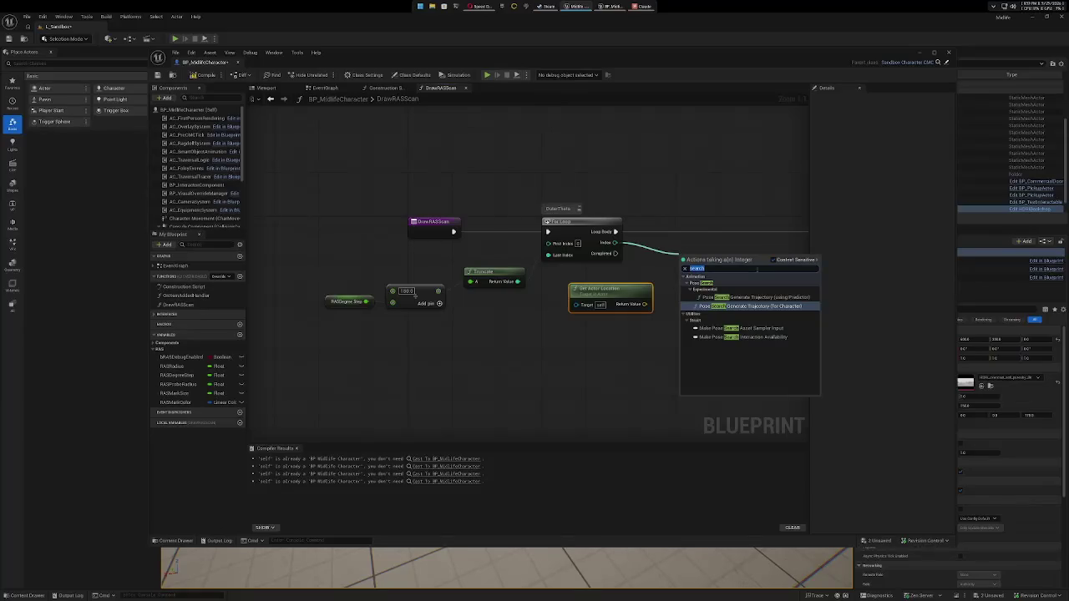
Add a Multiply node fed by the loop Index and nudge Get Actor Location left.
text(int)
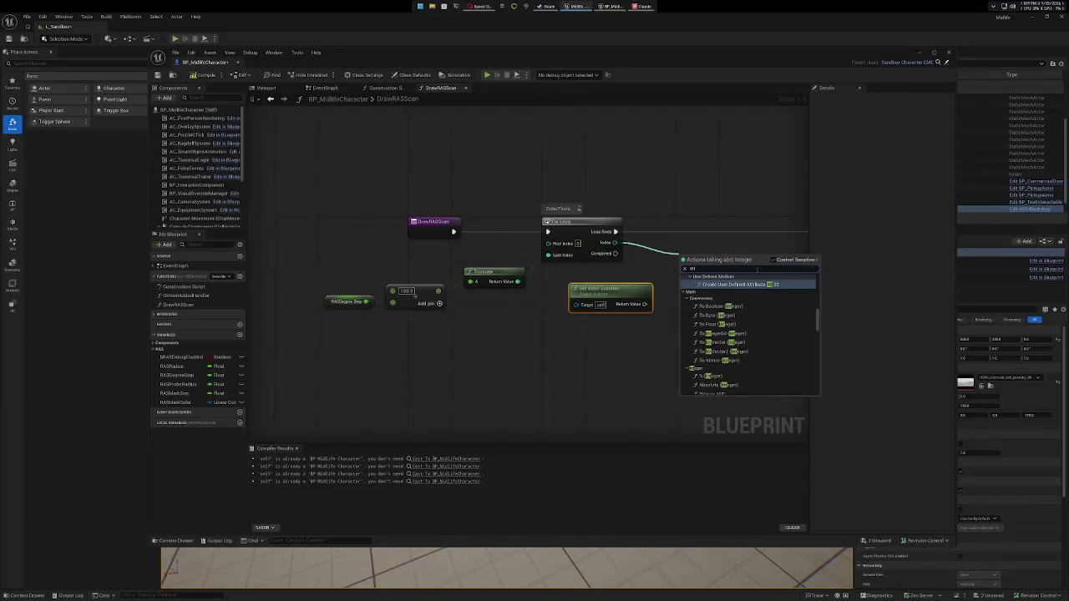
text( - float)
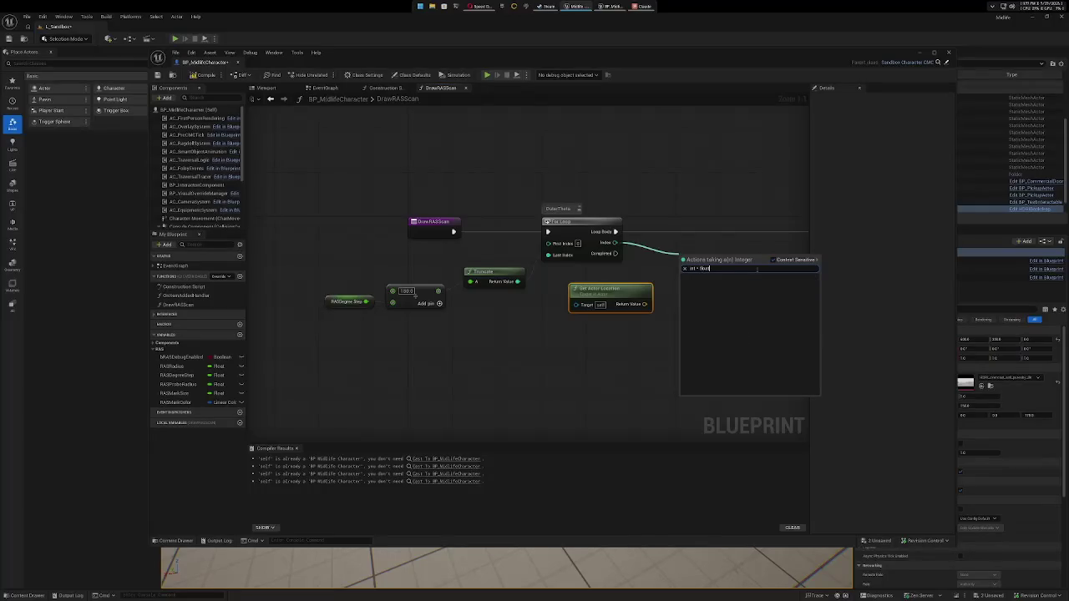
key(BackSpace)
key(BackSpace)
key(BackSpace)
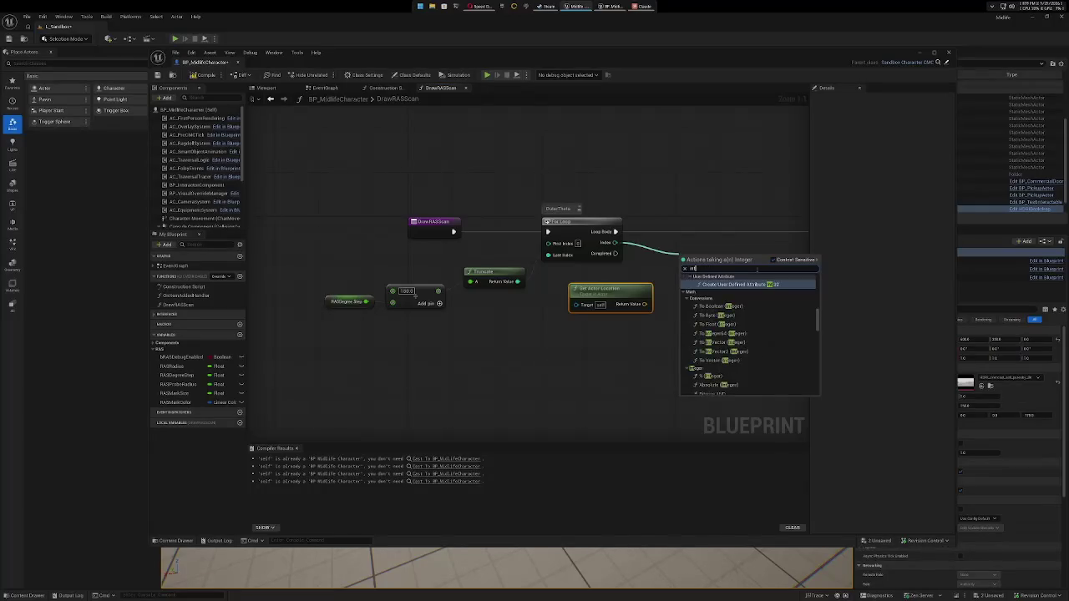
text(multipl)
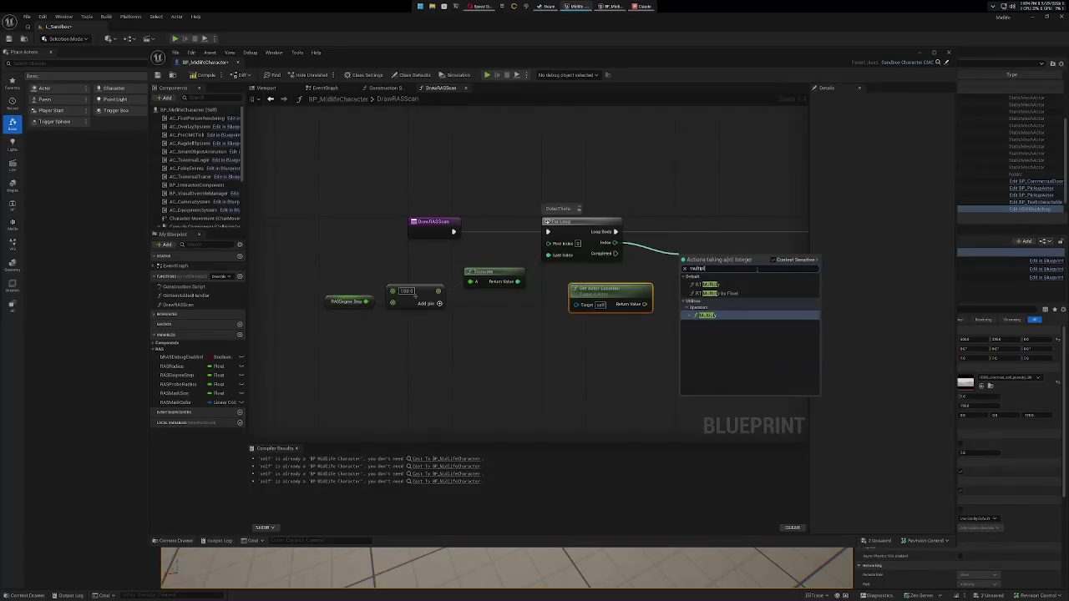
click(727, 314)
drag(728, 310, 629, 315)
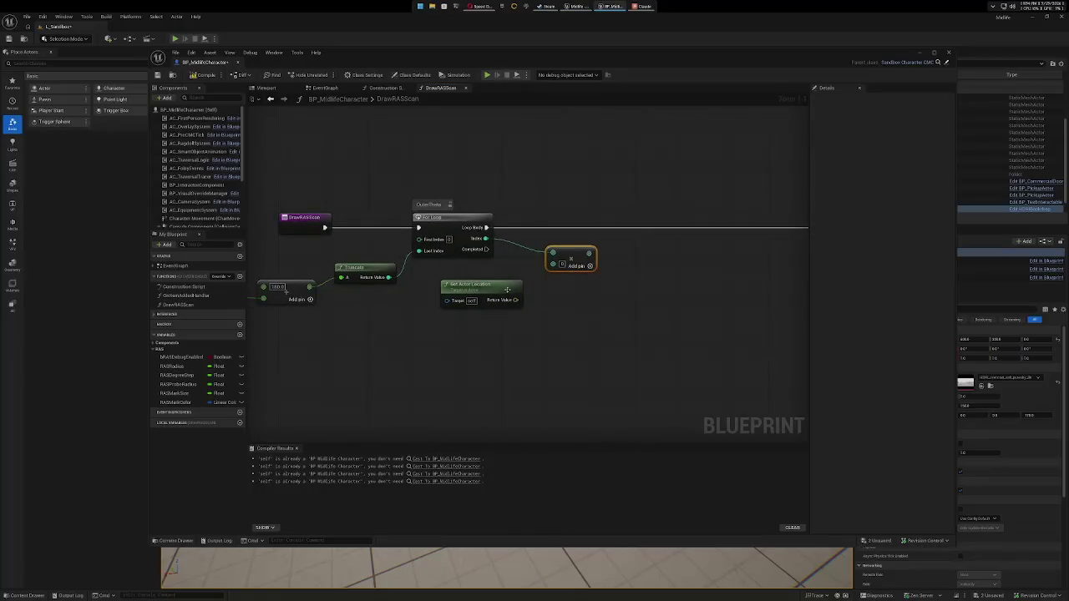
drag(506, 289, 485, 286)
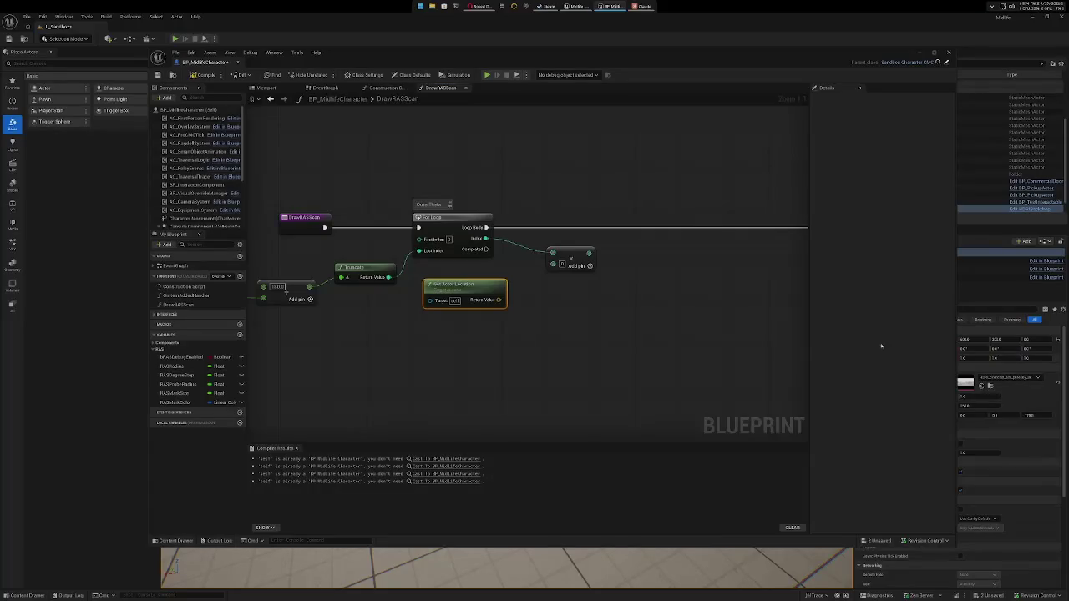
Add a RASDegree Step getter into the Multiply's second input and rearrange nearby nodes.
mouse_move(503, 303)
mouse_down()
mouse_move(636, 372)
mouse_move(641, 358)
mouse_up()
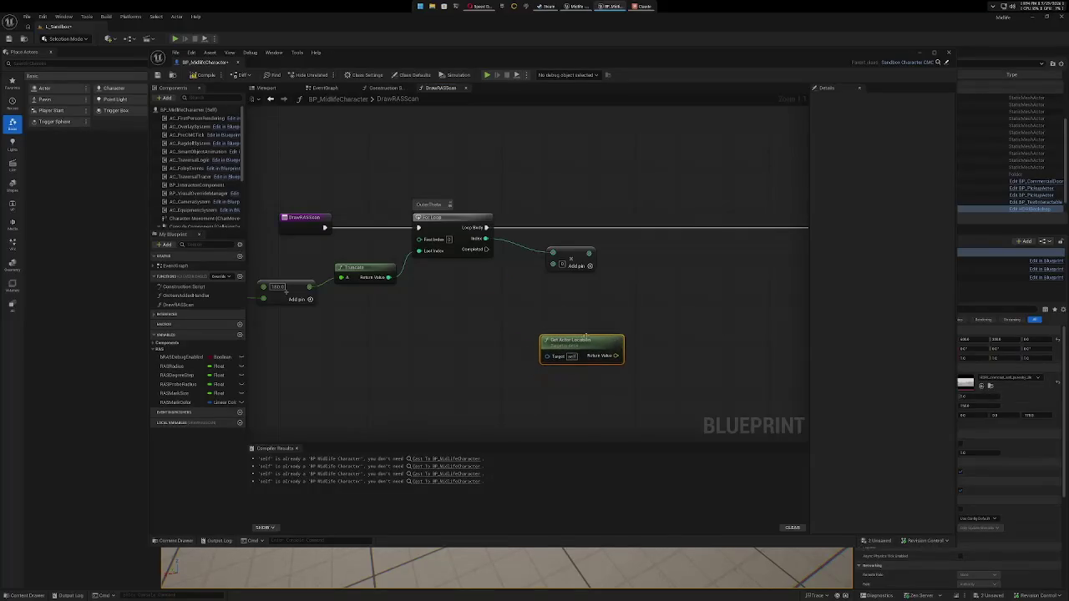
mouse_move(178, 375)
mouse_down()
mouse_move(353, 363)
mouse_move(422, 315)
mouse_up()
click(447, 326)
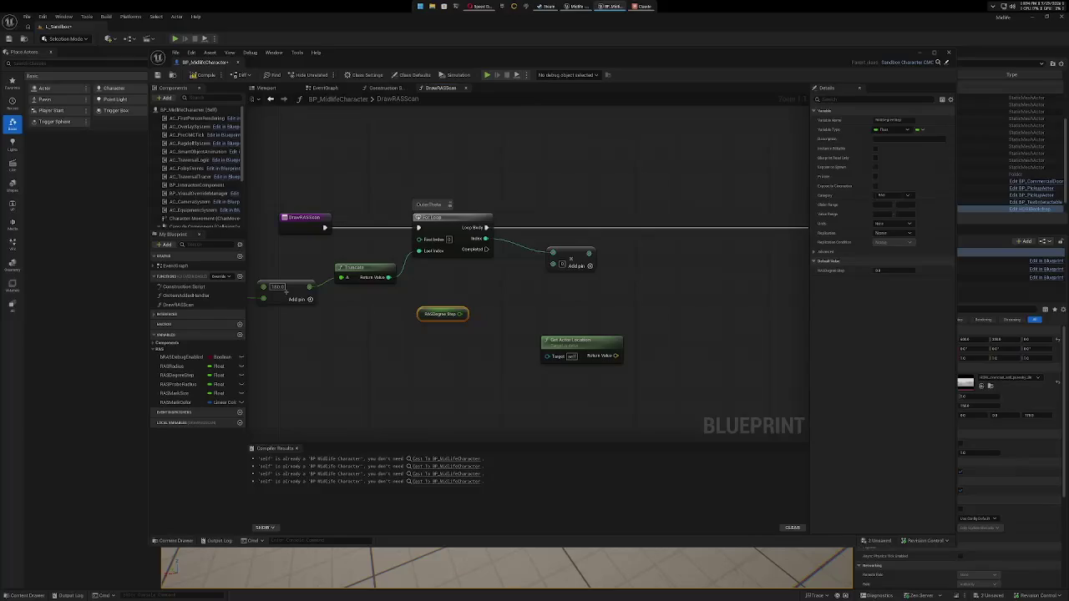
mouse_move(466, 315)
mouse_down()
mouse_move(505, 322)
mouse_move(553, 264)
mouse_up()
drag(446, 312, 462, 267)
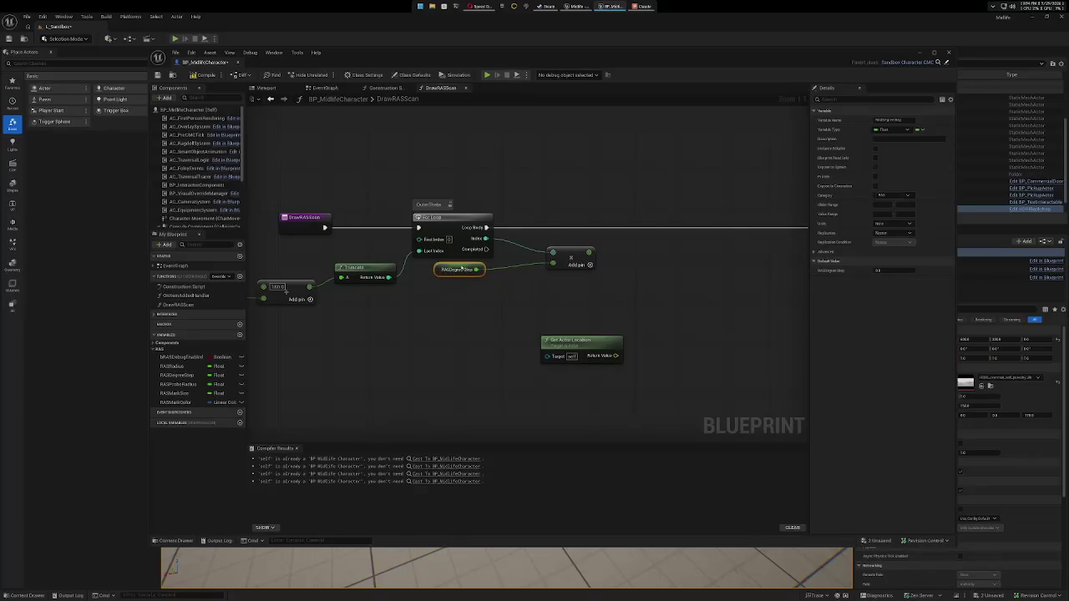
drag(567, 251, 541, 244)
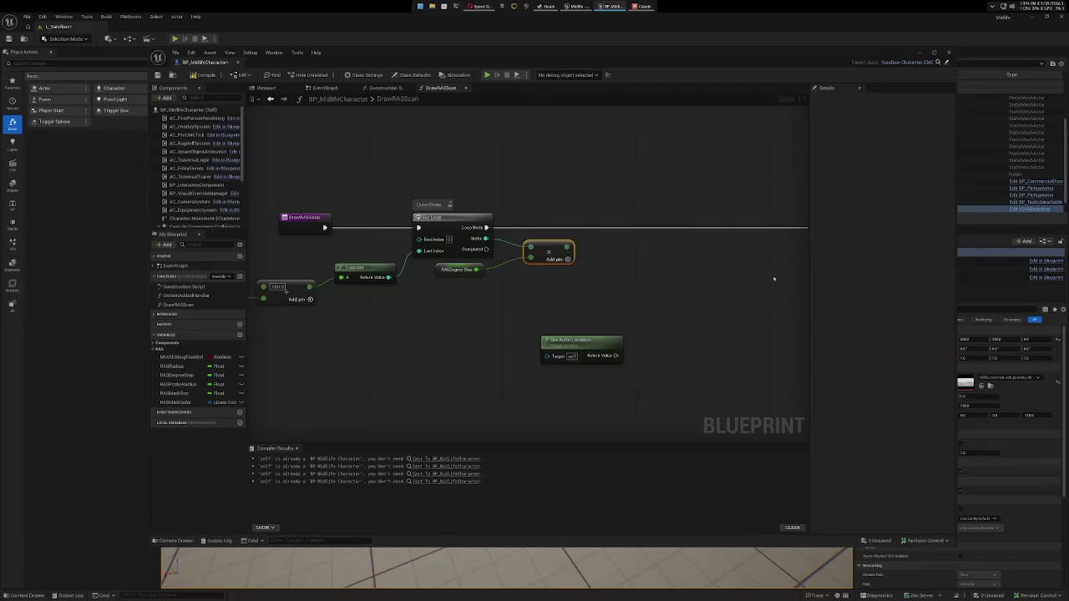
mouse_move(771, 279)
mouse_down()
mouse_move(466, 279)
mouse_move(495, 325)
mouse_up()
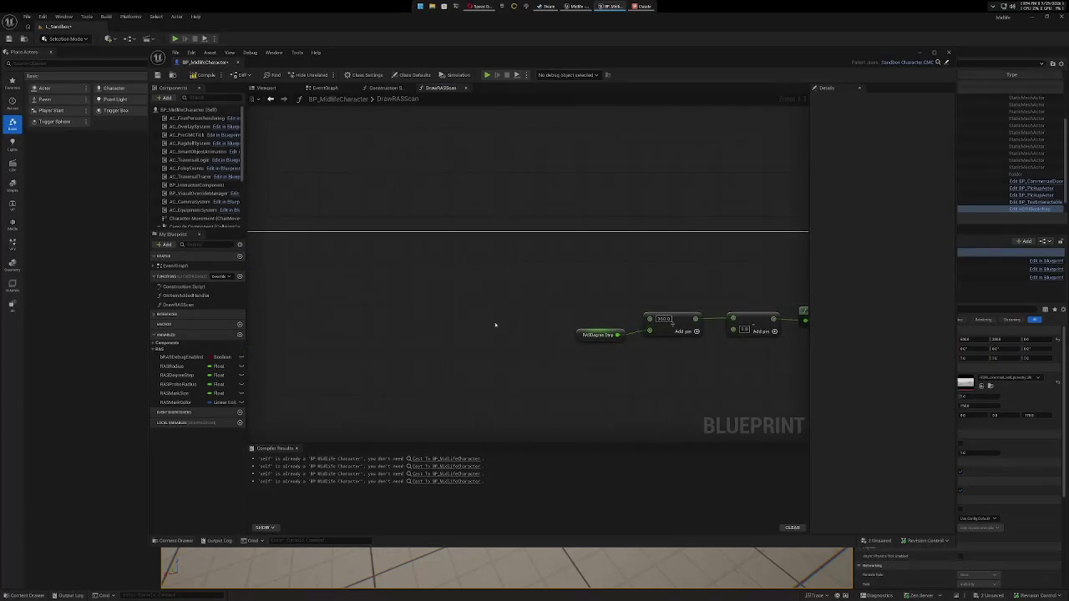
Shift the Draw Debug node and its input chain left, and move a lower-chain node upward.
scroll(593, 298, down, 4)
drag(592, 298, 508, 272)
drag(498, 184, 660, 302)
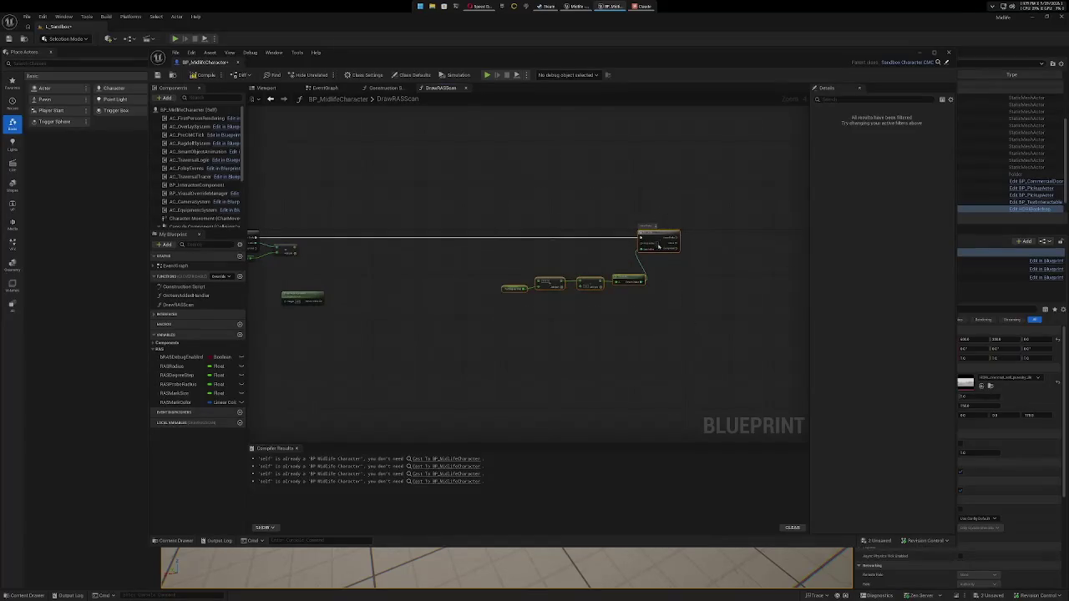
drag(669, 236, 498, 239)
click(547, 307)
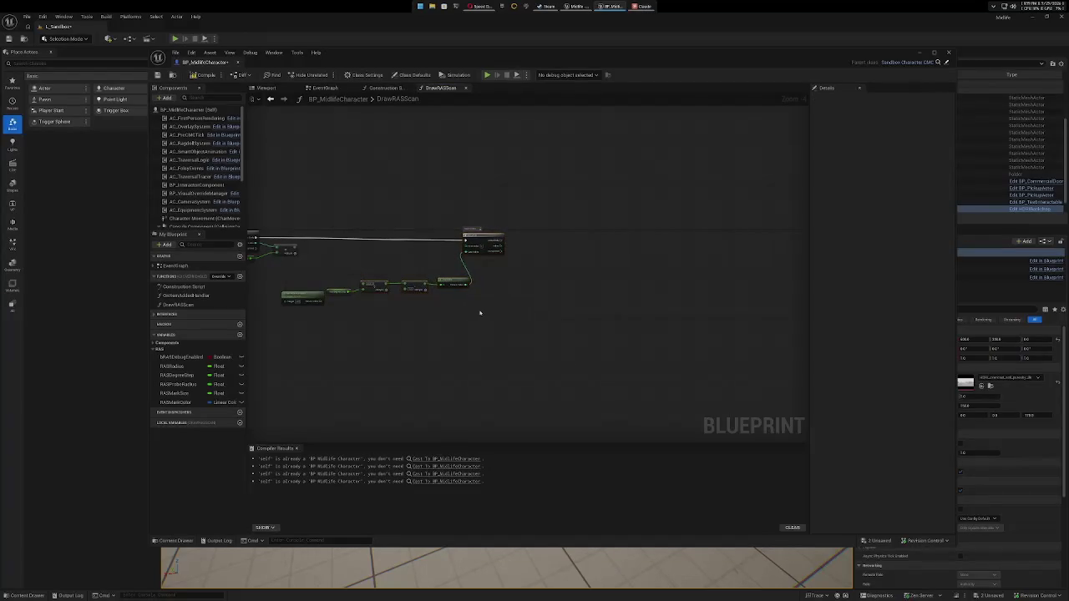
mouse_move(311, 297)
mouse_down()
mouse_move(352, 169)
mouse_move(451, 169)
mouse_up()
mouse_move(501, 292)
mouse_down()
mouse_move(546, 305)
mouse_move(692, 292)
mouse_up()
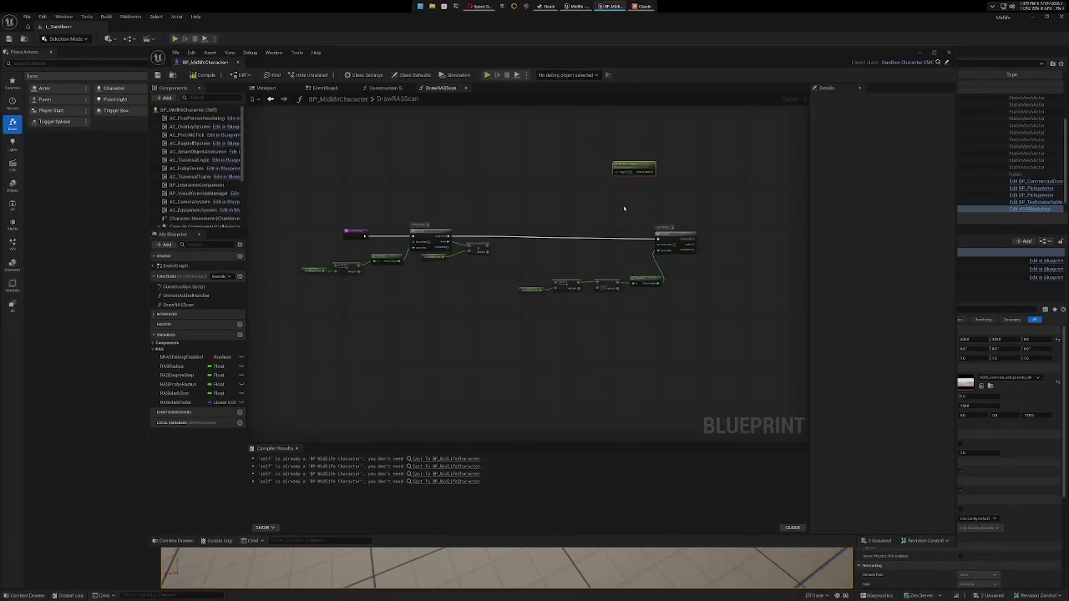
Move the second For Loop group down-left beneath the first loop and rename its comment to InnerPhi.
mouse_move(513, 222)
mouse_down()
mouse_move(587, 310)
mouse_move(675, 327)
mouse_up()
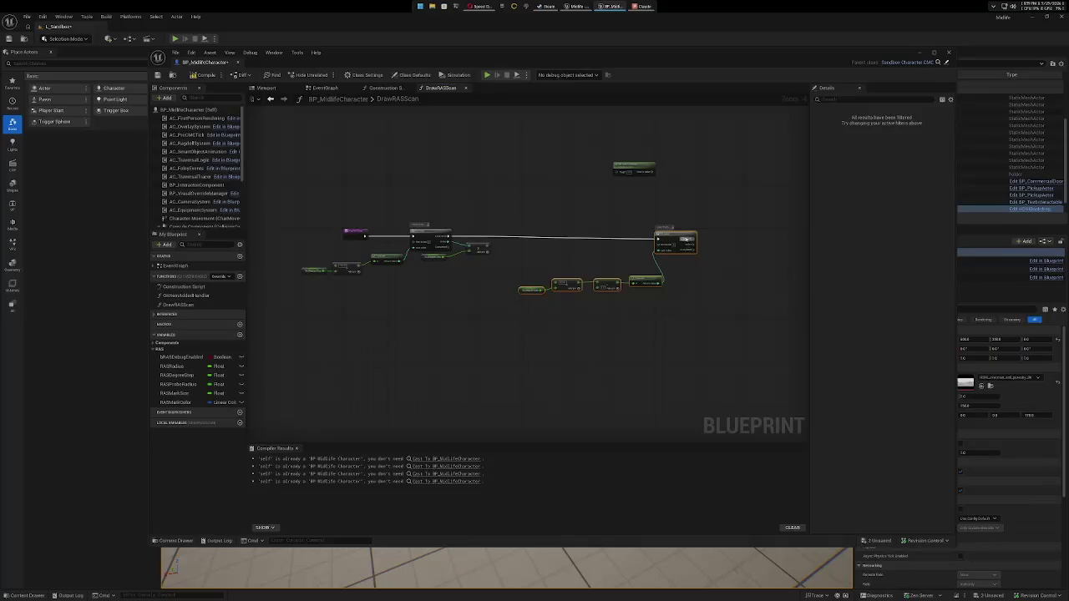
drag(686, 240, 506, 274)
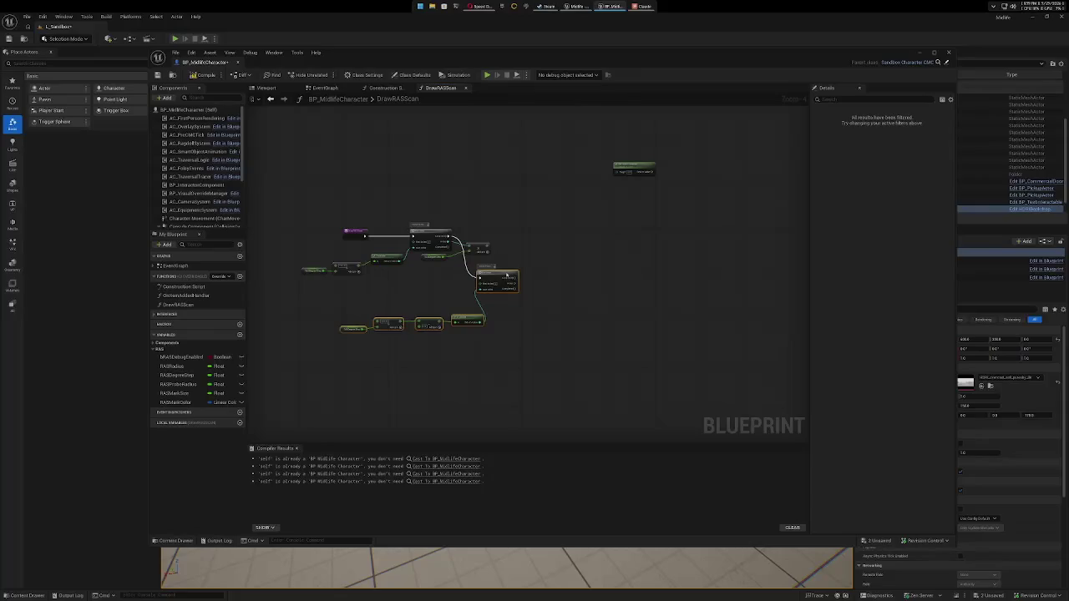
scroll(525, 320, up, 5)
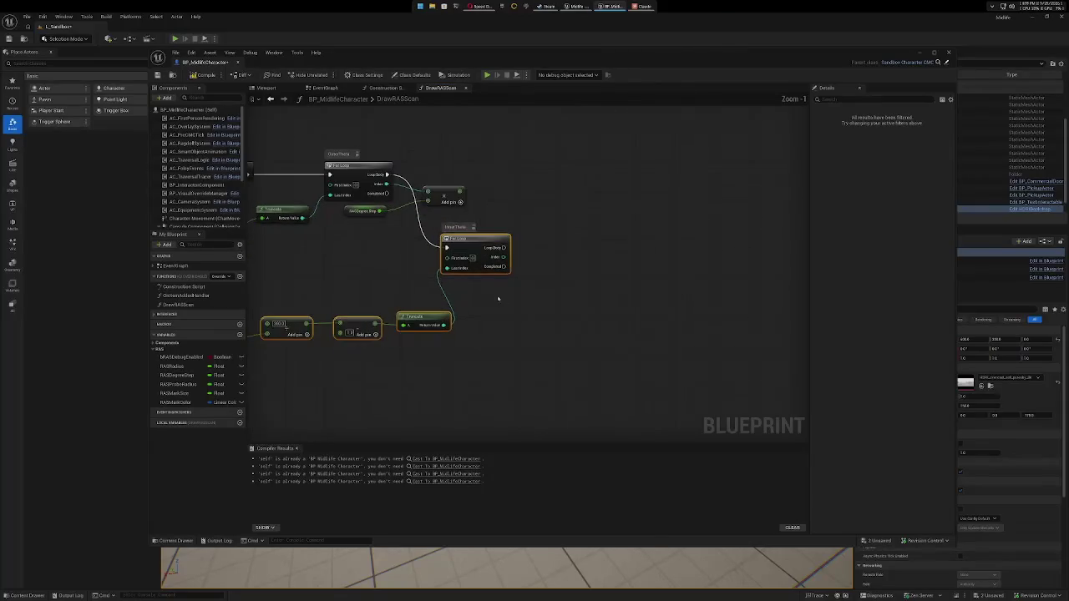
double_click(548, 273)
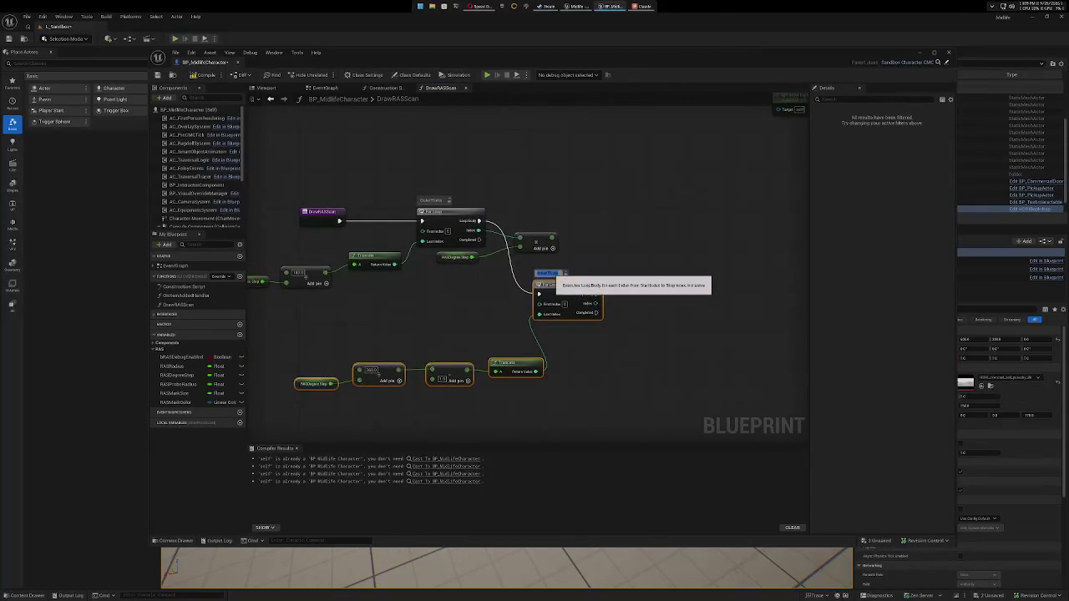
text(InnerPhi)
click(630, 249)
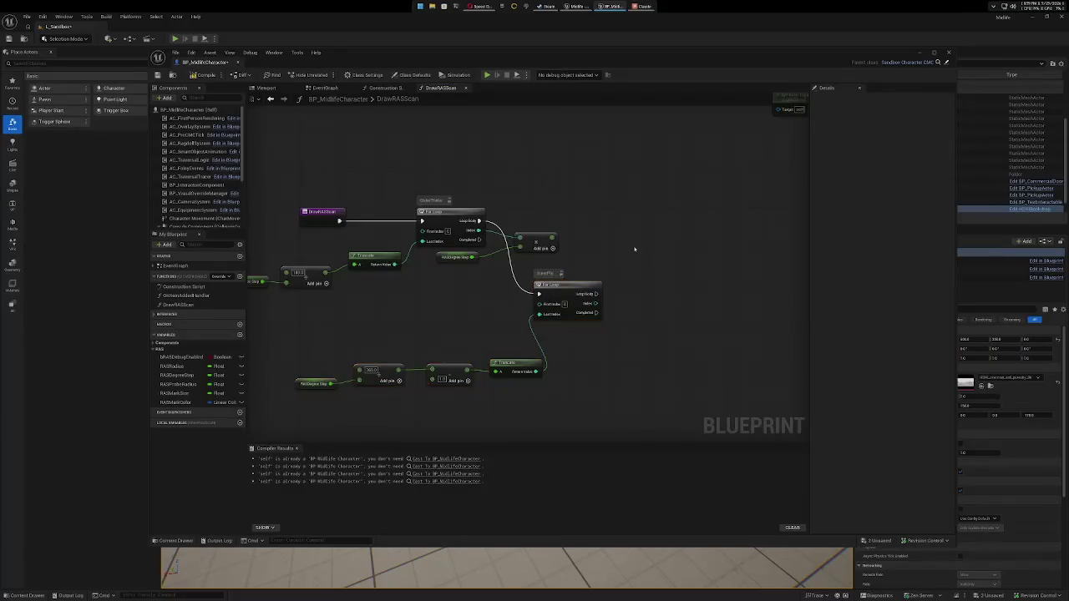
drag(653, 304, 565, 329)
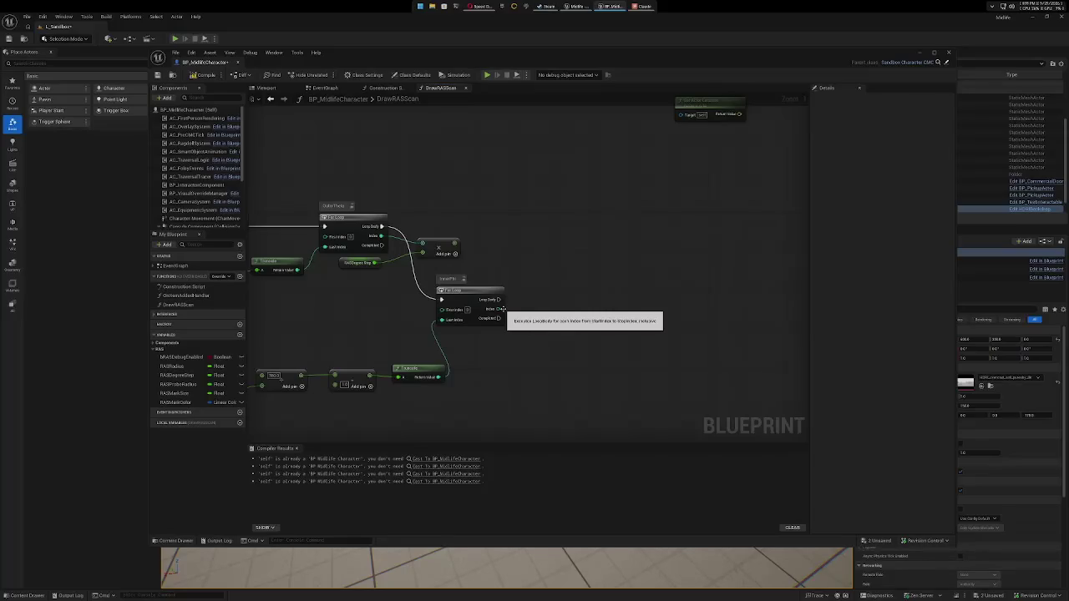
Add a Multiply node fed by the InnerPhi loop's Index pin.
drag(499, 309, 571, 311)
text(multi)
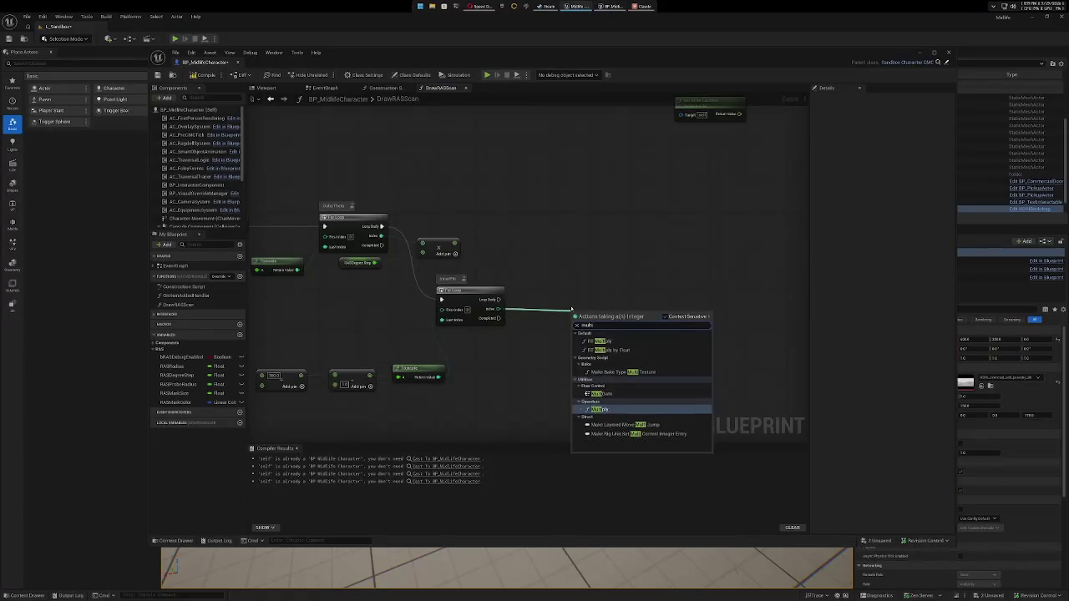
click(618, 409)
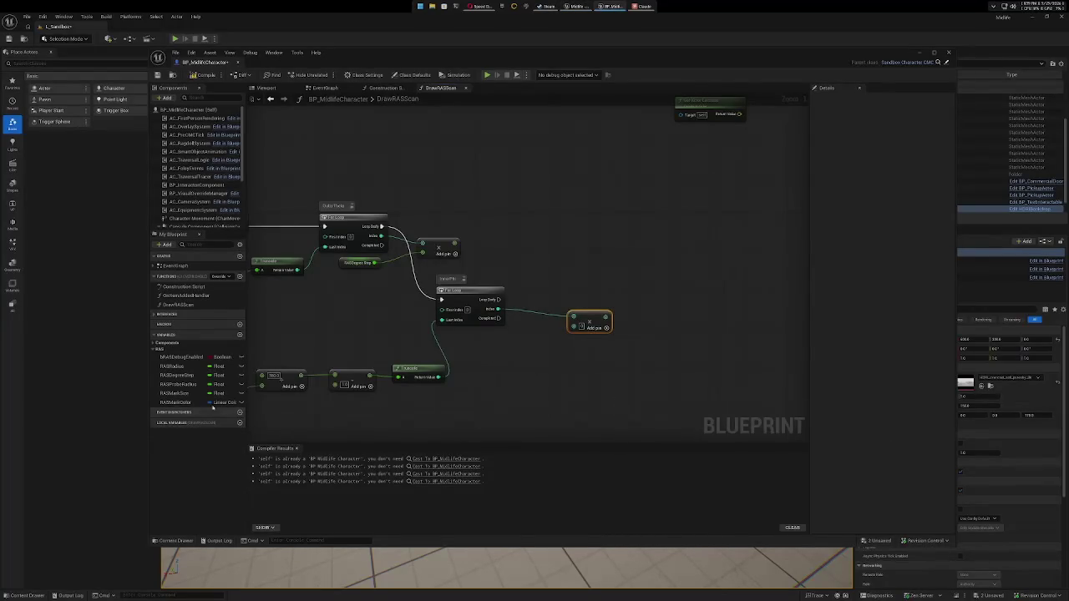
Place a RASDegreeStep getter beside the new inner Multiply node.
mouse_move(180, 375)
mouse_down()
mouse_move(481, 352)
mouse_move(574, 326)
mouse_move(546, 314)
mouse_up()
click(501, 361)
drag(494, 345, 477, 335)
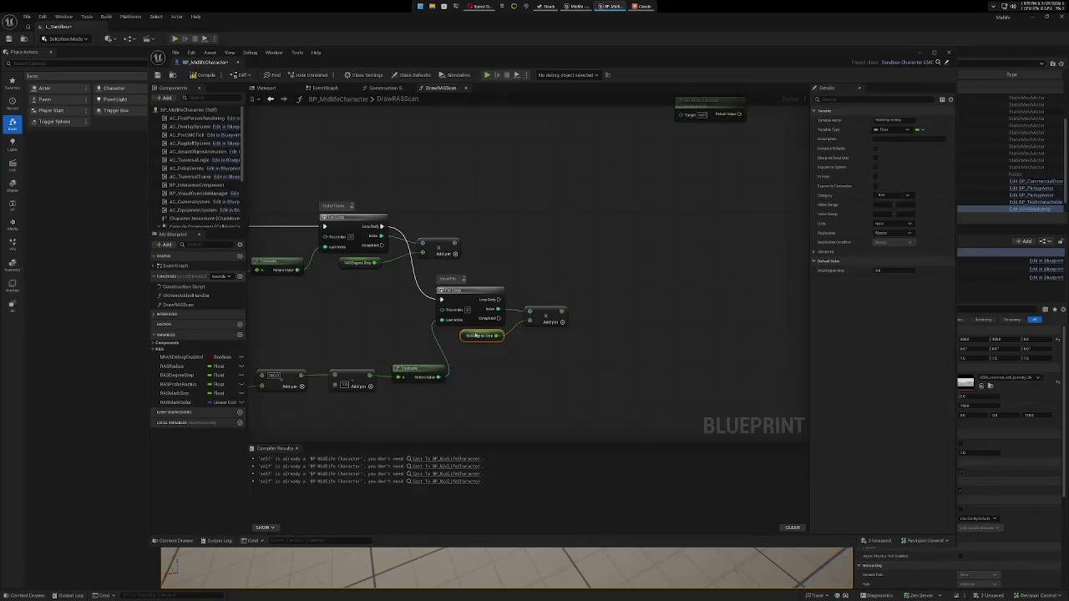
drag(561, 371, 590, 365)
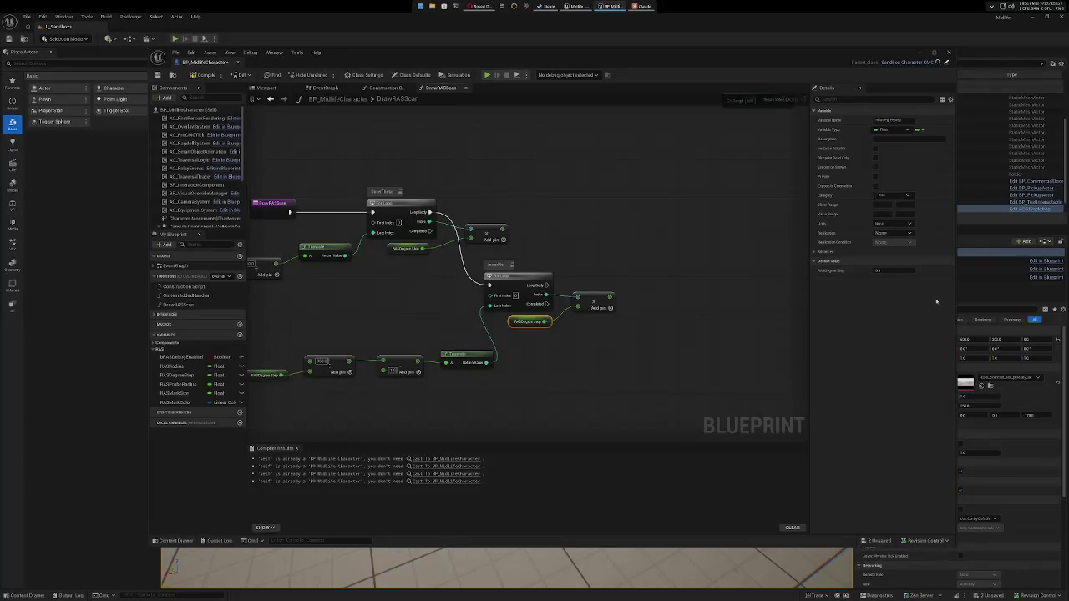
mouse_move(502, 228)
mouse_down()
mouse_move(617, 231)
mouse_move(598, 226)
mouse_up()
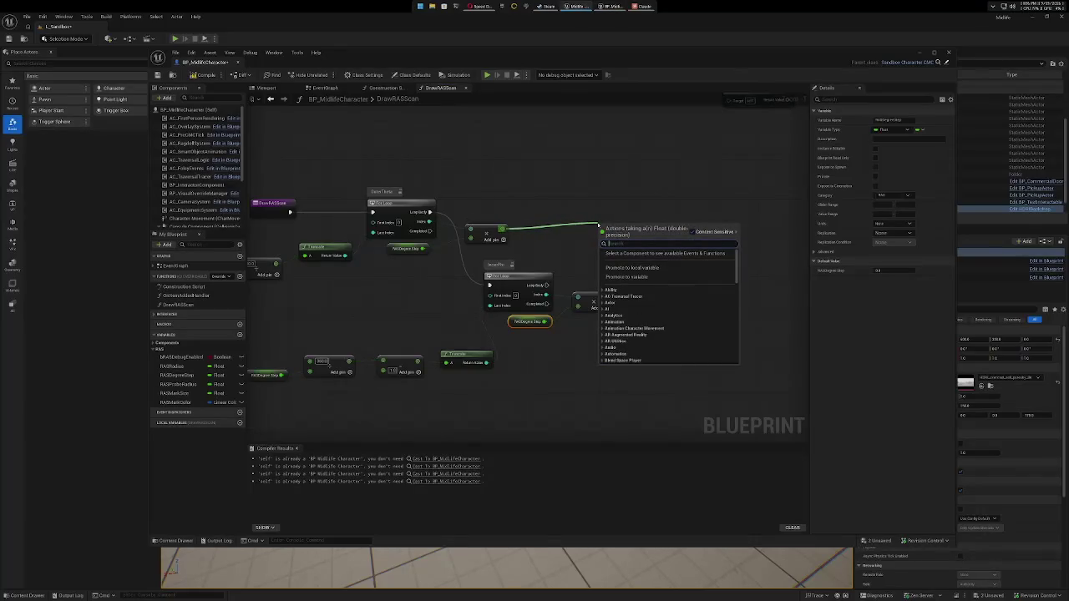
Feed the outer Multiply result into new Sin (Degrees) and Cos (Degrees) nodes, with COSd stacked under SINd.
text(sin)
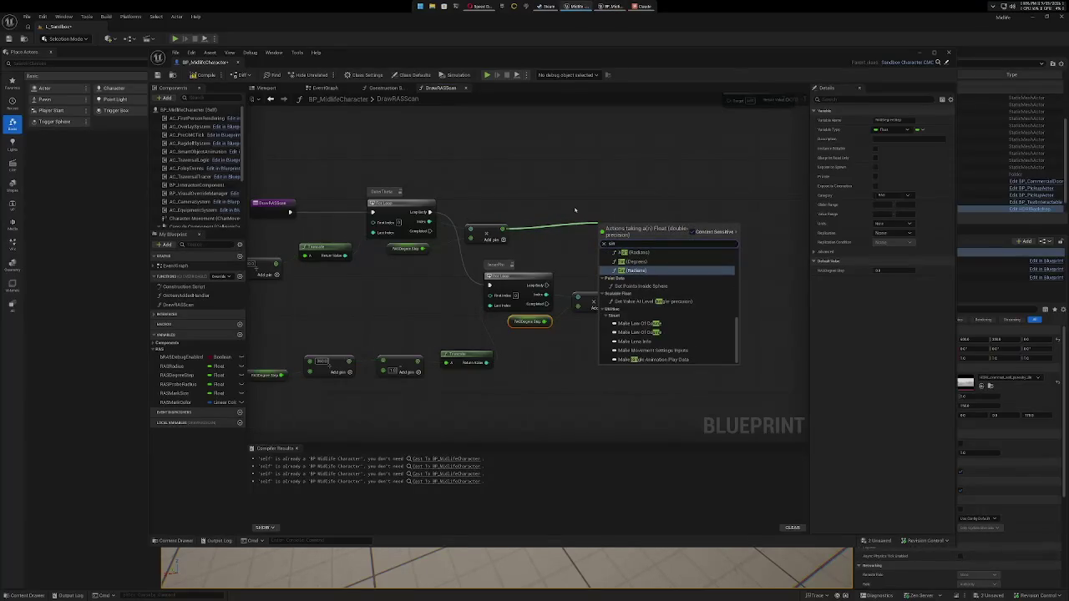
click(640, 262)
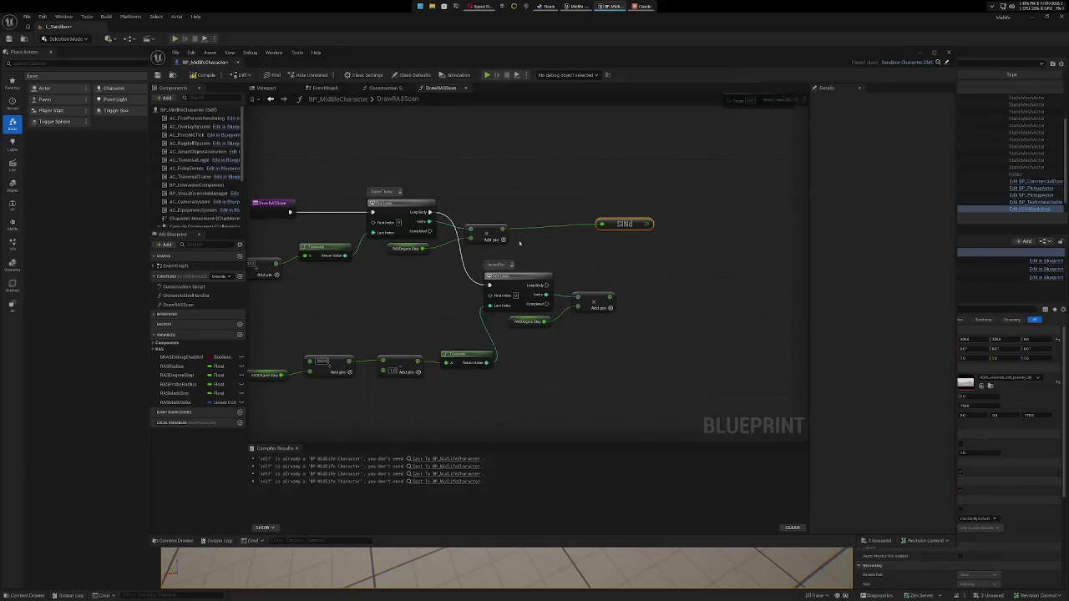
mouse_move(502, 228)
mouse_down()
mouse_move(622, 255)
mouse_move(599, 251)
mouse_up()
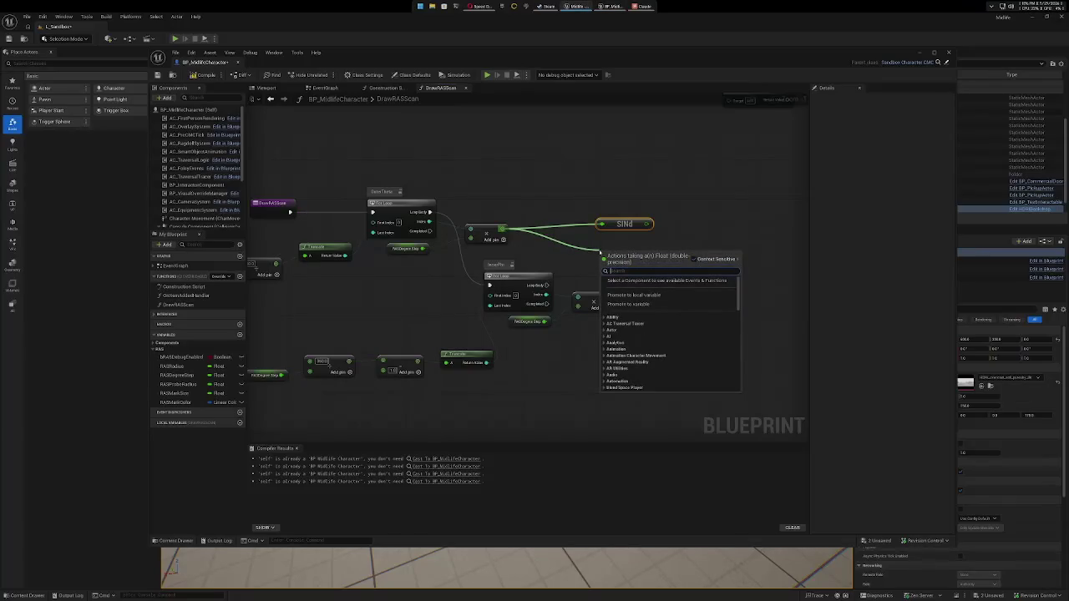
text(cos)
click(639, 310)
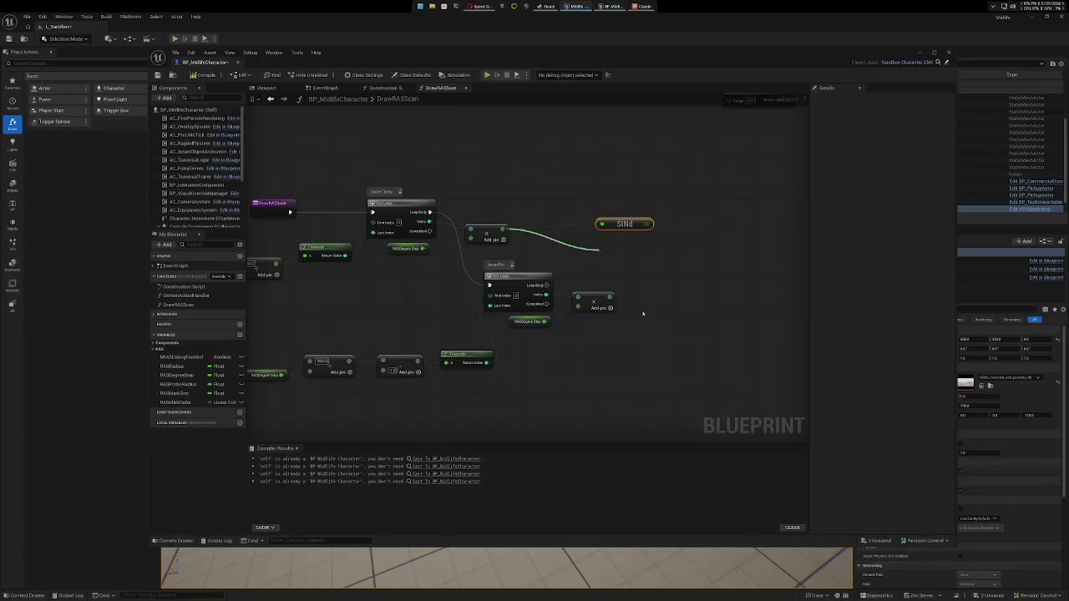
drag(636, 254, 635, 246)
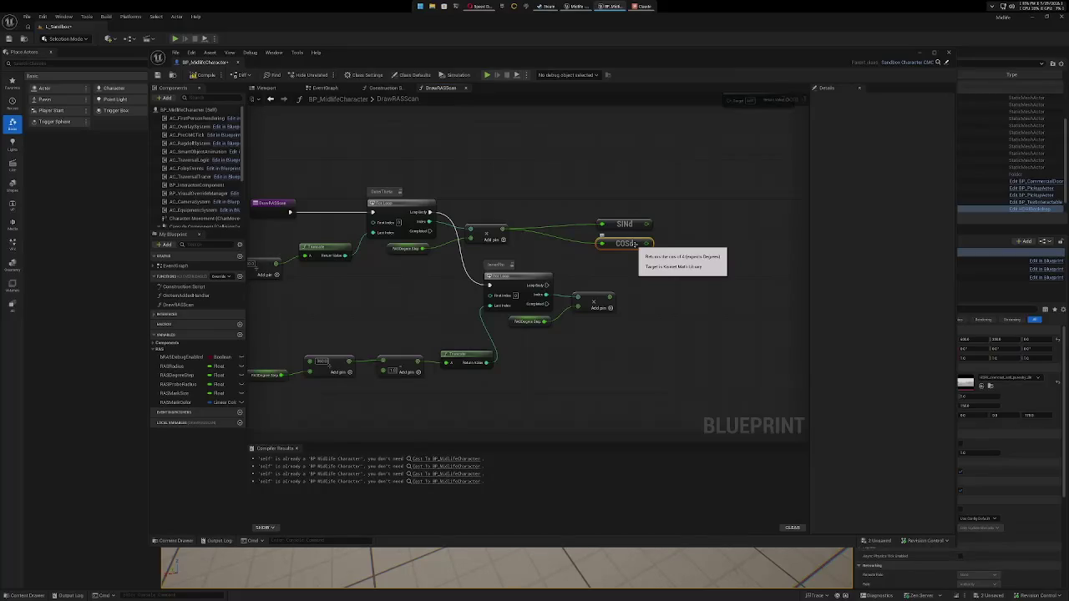
drag(635, 243, 639, 204)
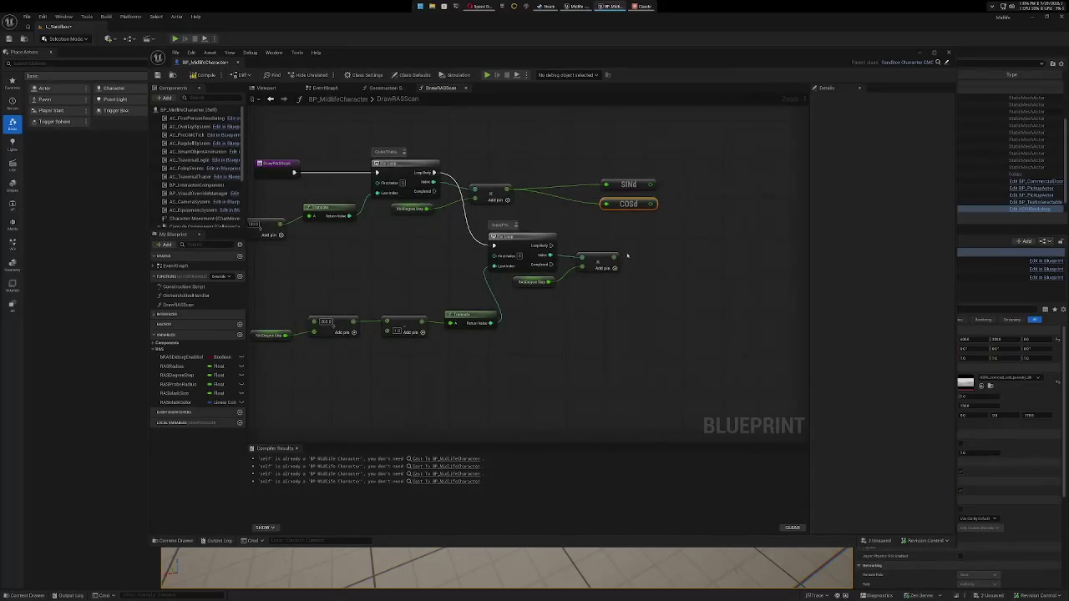
Duplicate the SINd/COSd pair for the InnerPhi Multiply, dismissing the stray Windows settings window.
drag(628, 164, 679, 243)
key(super+shift+F23)
key(super+v)
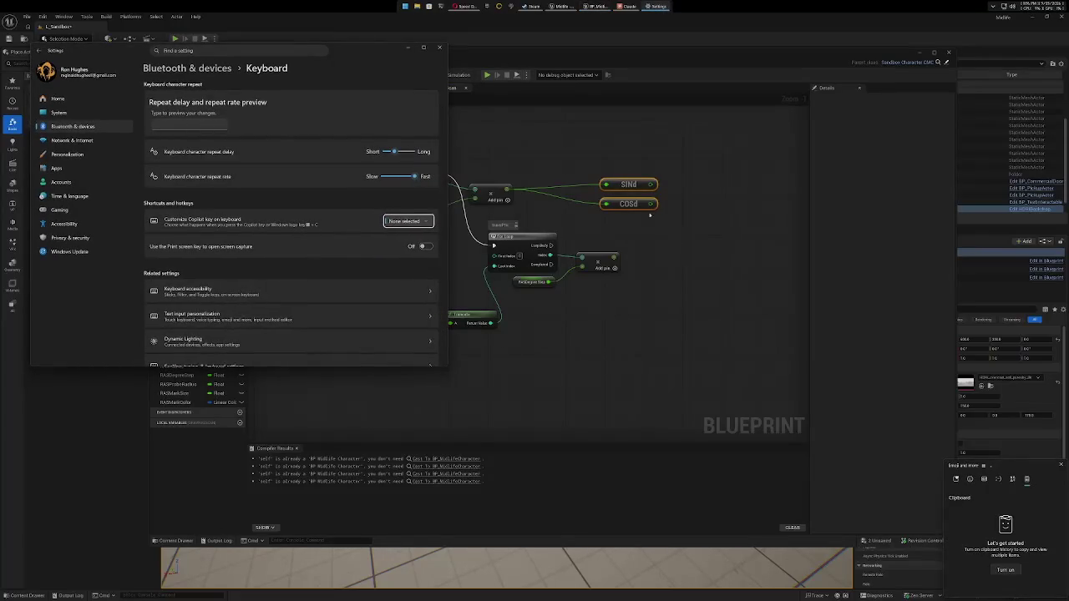
click(441, 48)
click(732, 220)
drag(637, 164, 628, 209)
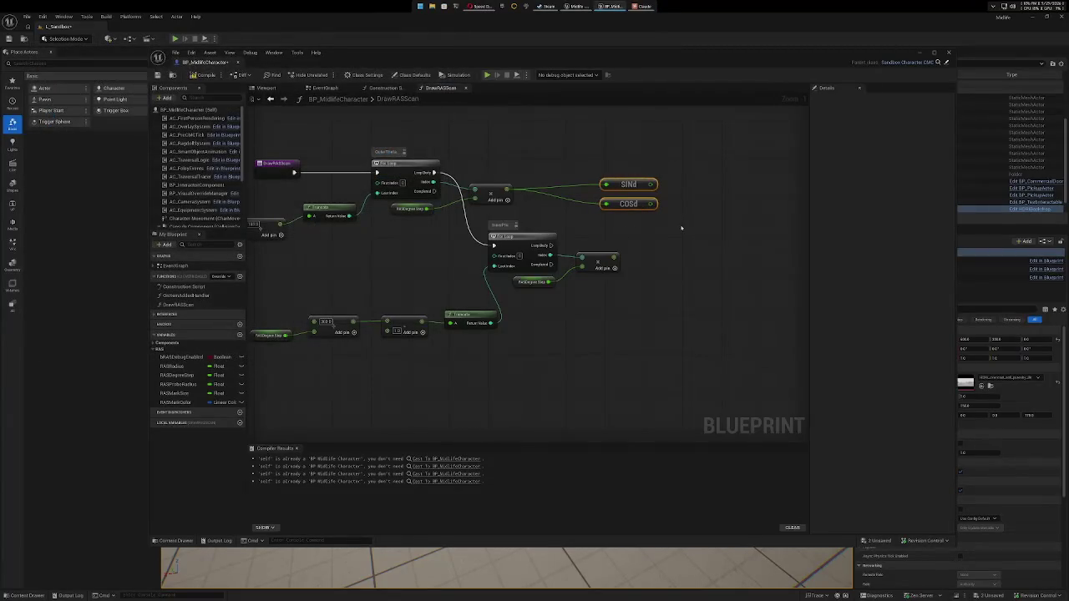
mouse_move(693, 284)
mouse_down()
mouse_move(660, 260)
mouse_move(610, 262)
mouse_move(676, 249)
mouse_move(634, 266)
mouse_move(664, 272)
mouse_up()
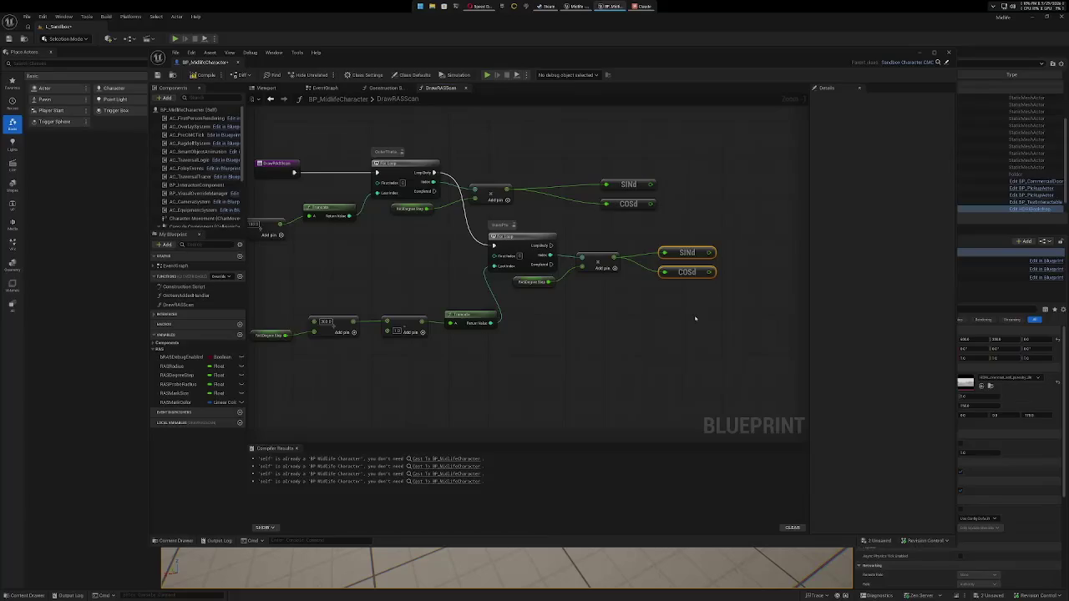
drag(683, 332, 565, 311)
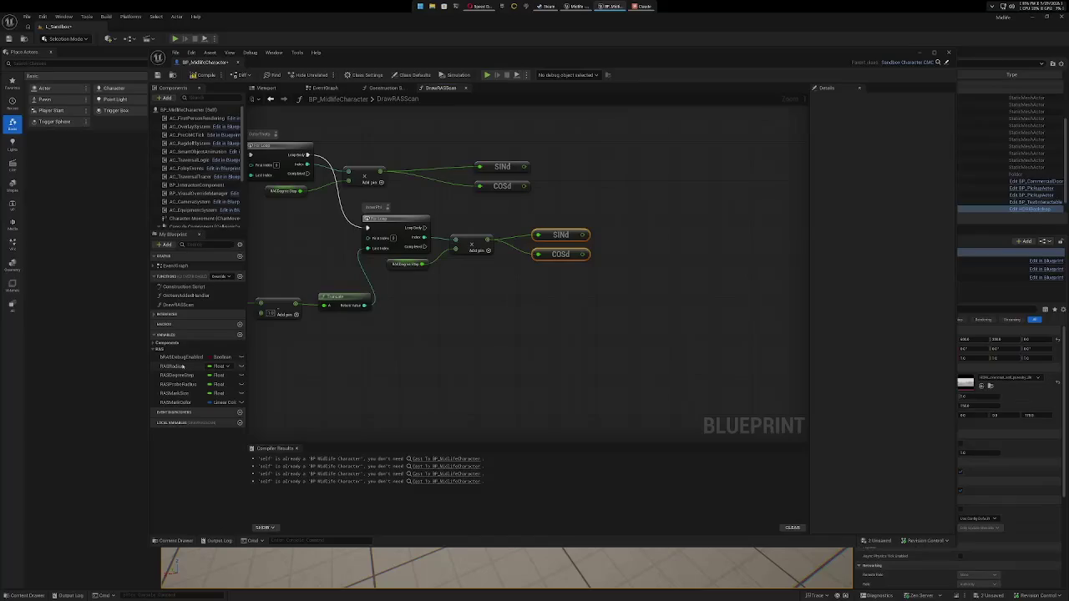
Add a Get RASRadius node and place it between the two SINd/COSd pairs.
click(180, 367)
drag(562, 315, 562, 316)
click(589, 328)
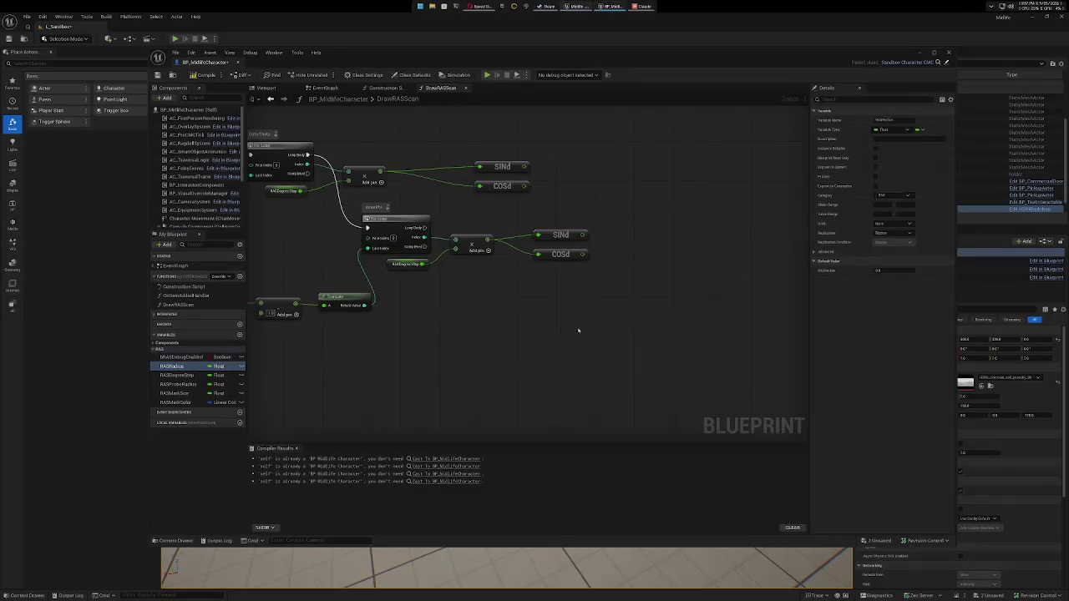
drag(621, 284, 677, 354)
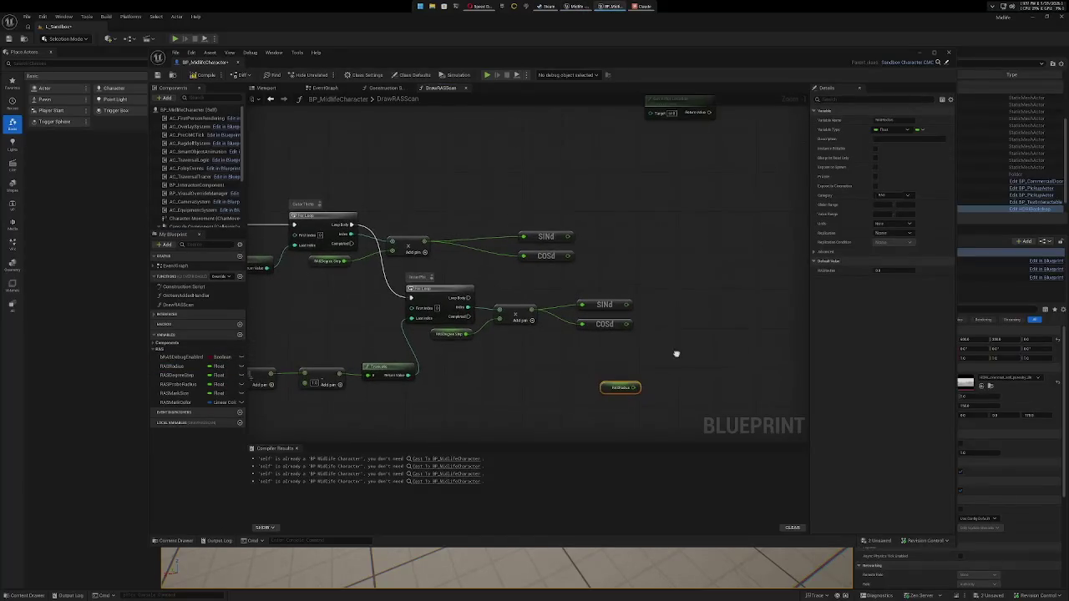
drag(543, 227, 565, 282)
drag(554, 237, 612, 237)
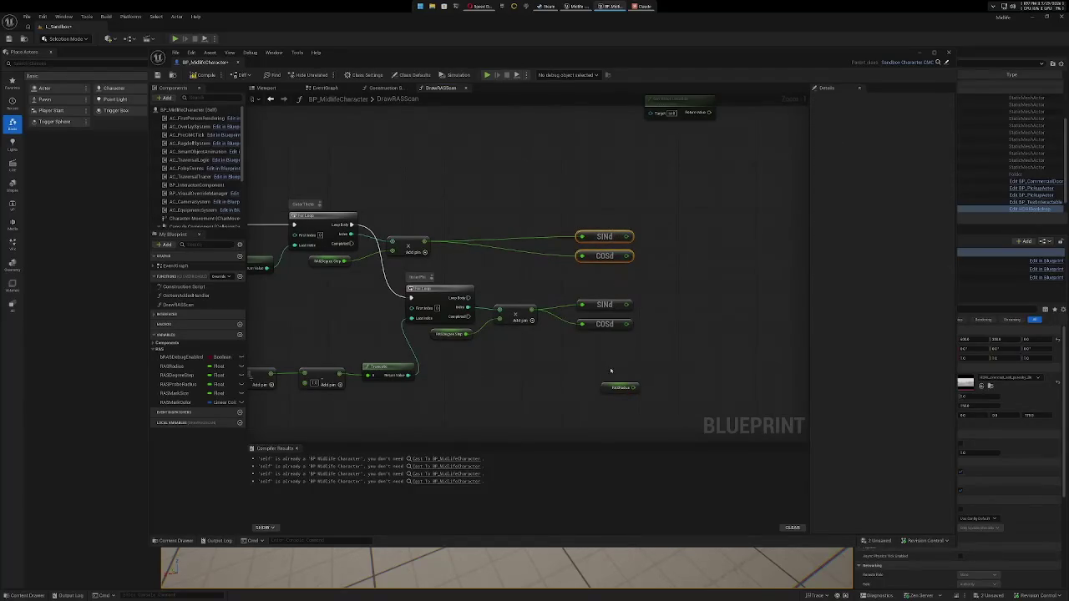
mouse_move(608, 387)
mouse_down()
mouse_move(620, 334)
mouse_move(599, 277)
mouse_move(592, 280)
mouse_up()
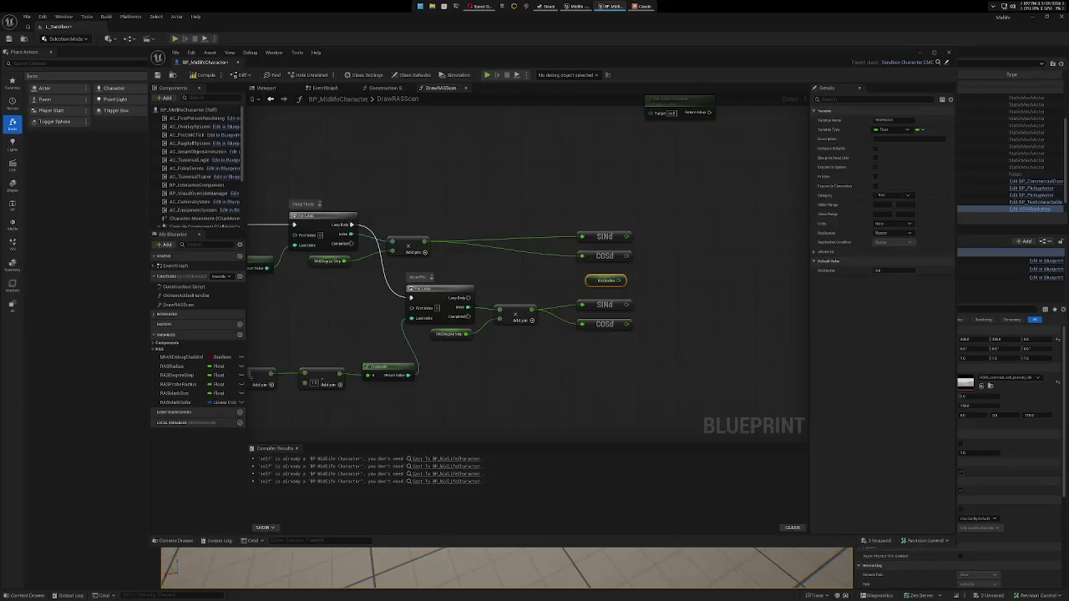
Add a Multiply node fed by the RASRadius value.
drag(623, 281, 696, 285)
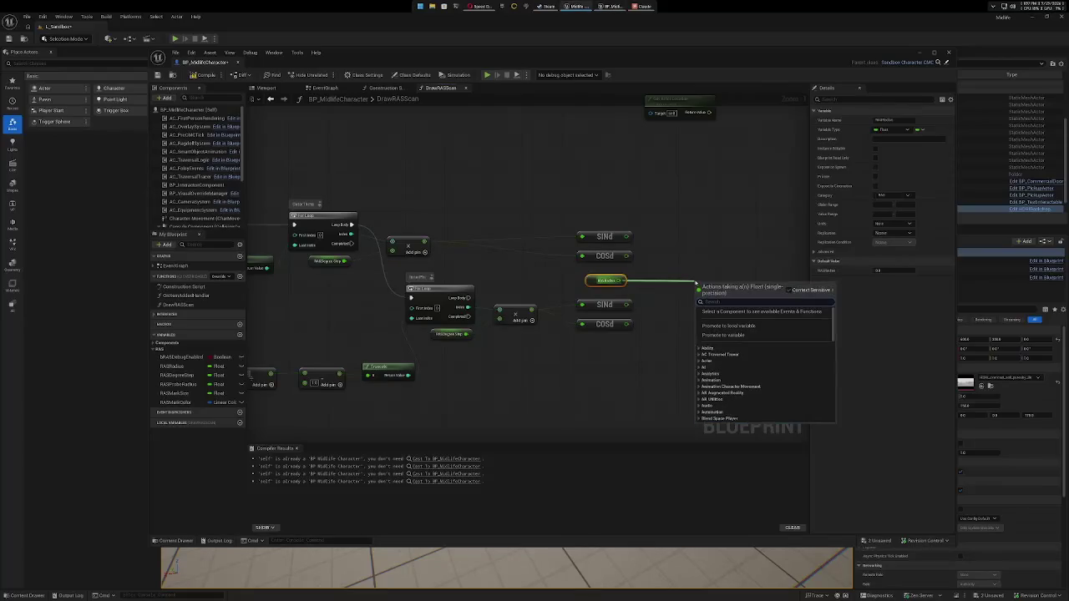
text(multiply)
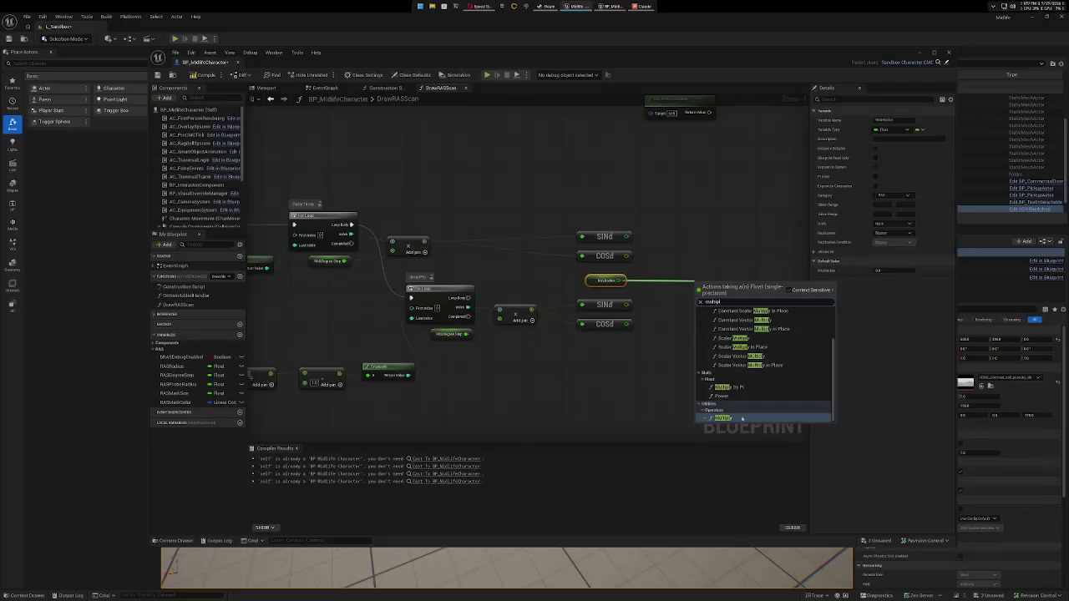
click(739, 418)
drag(723, 285, 722, 280)
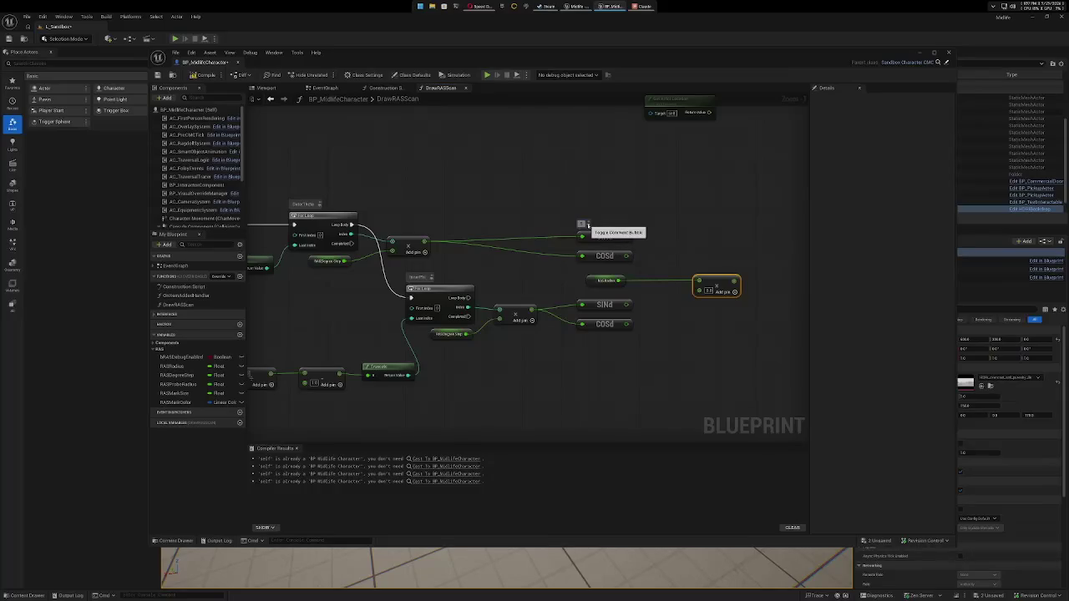
Tidy the SINd, COSd and RASRadius nodes, then wire the upper SINd output into the radius Multiply.
click(582, 254)
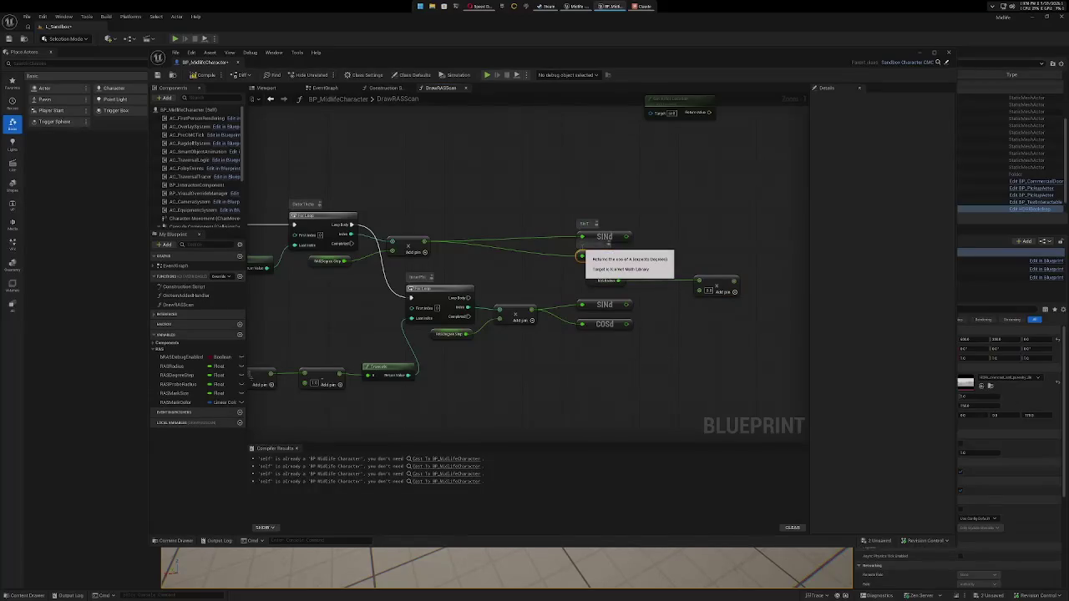
click(591, 255)
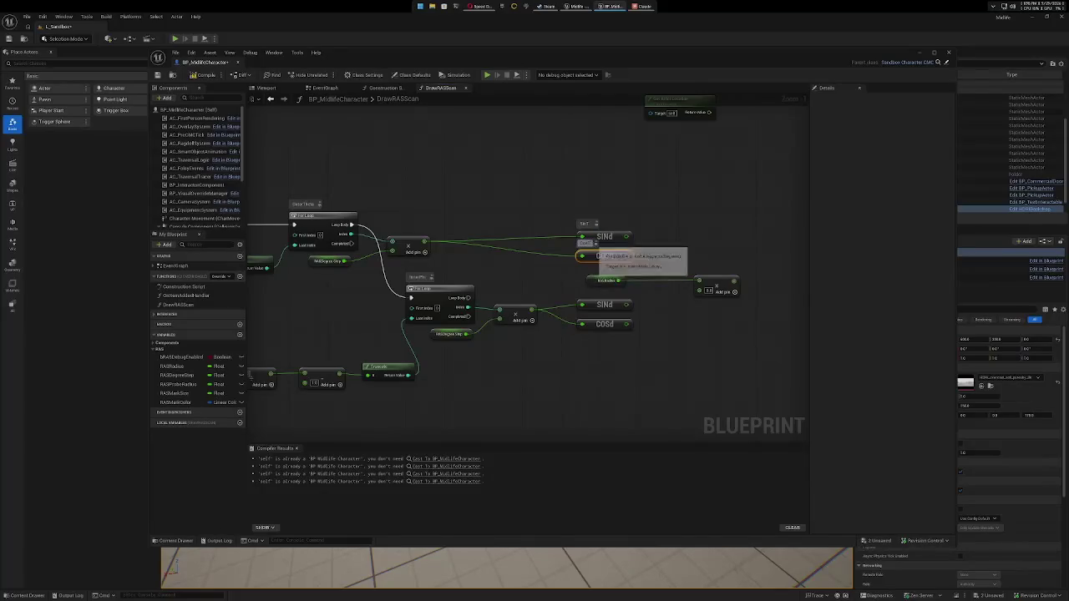
click(621, 216)
drag(616, 233, 618, 228)
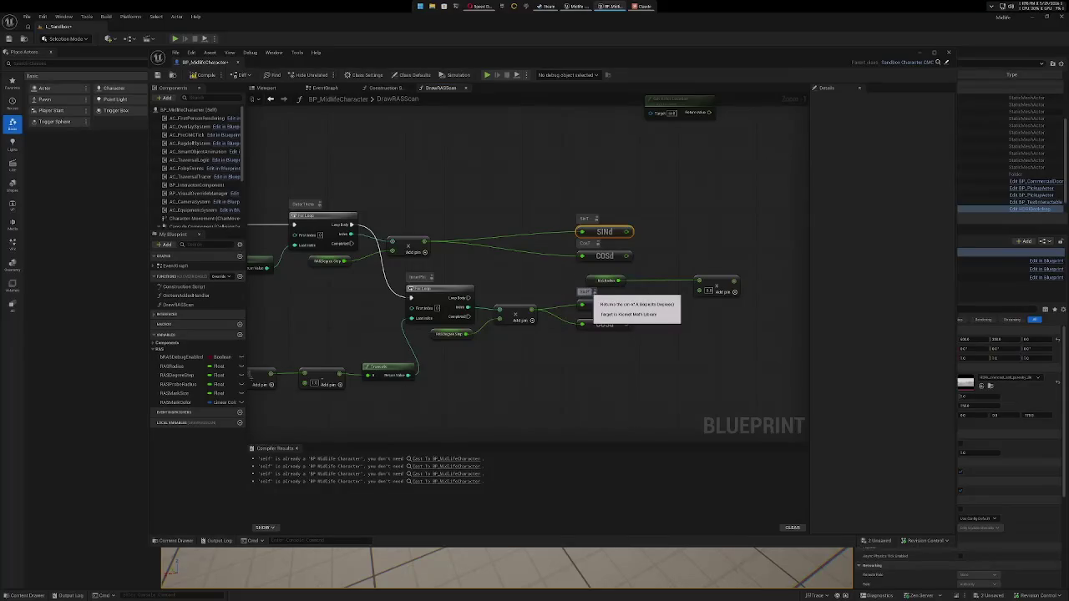
click(587, 319)
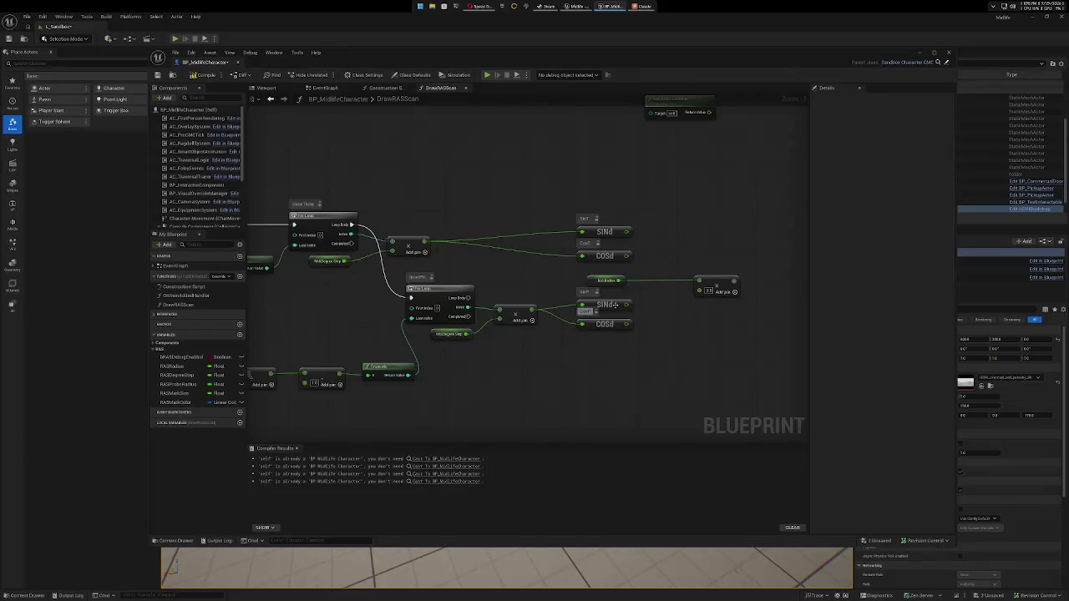
drag(593, 329, 592, 334)
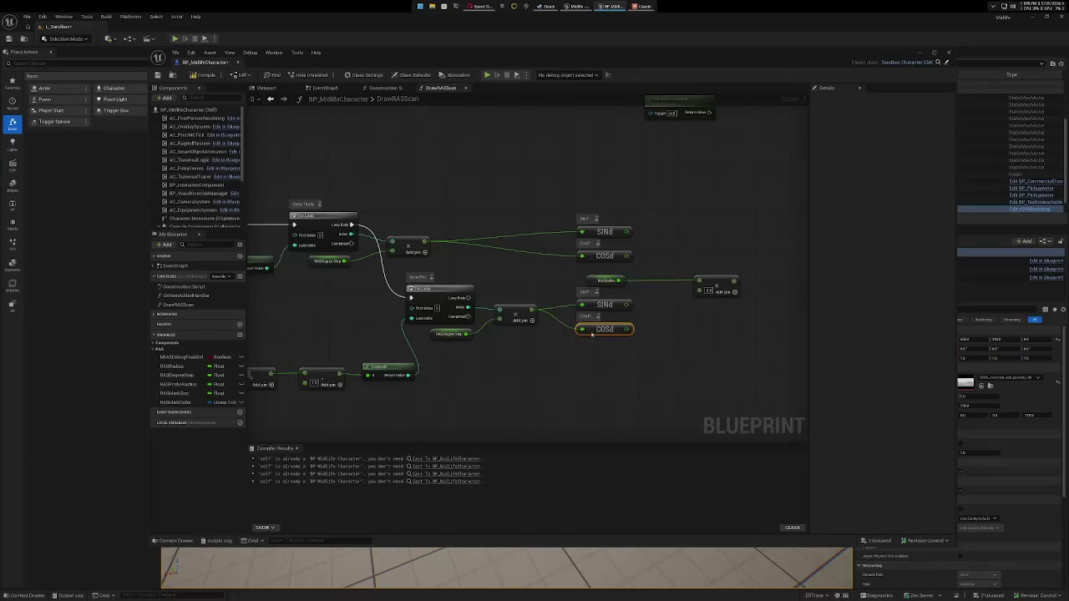
mouse_move(591, 277)
mouse_down()
mouse_move(592, 199)
mouse_move(583, 203)
mouse_up()
drag(720, 280, 699, 217)
drag(625, 231, 679, 223)
drag(721, 282, 634, 283)
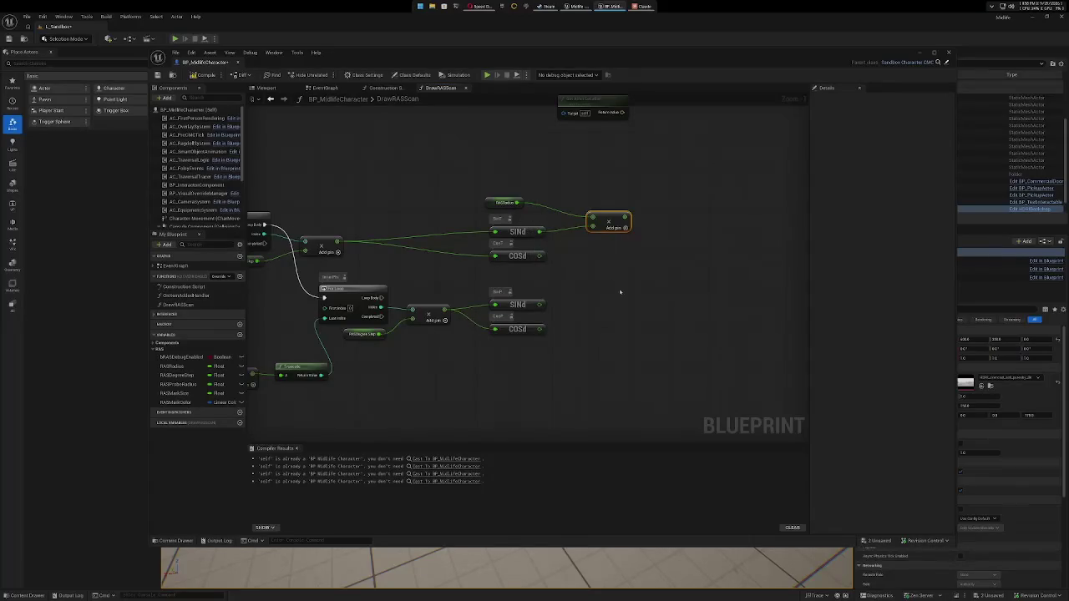
Drop a second Get RASRadius node beneath the InnerPhi loop's SINd and COSd pair.
drag(660, 309, 687, 309)
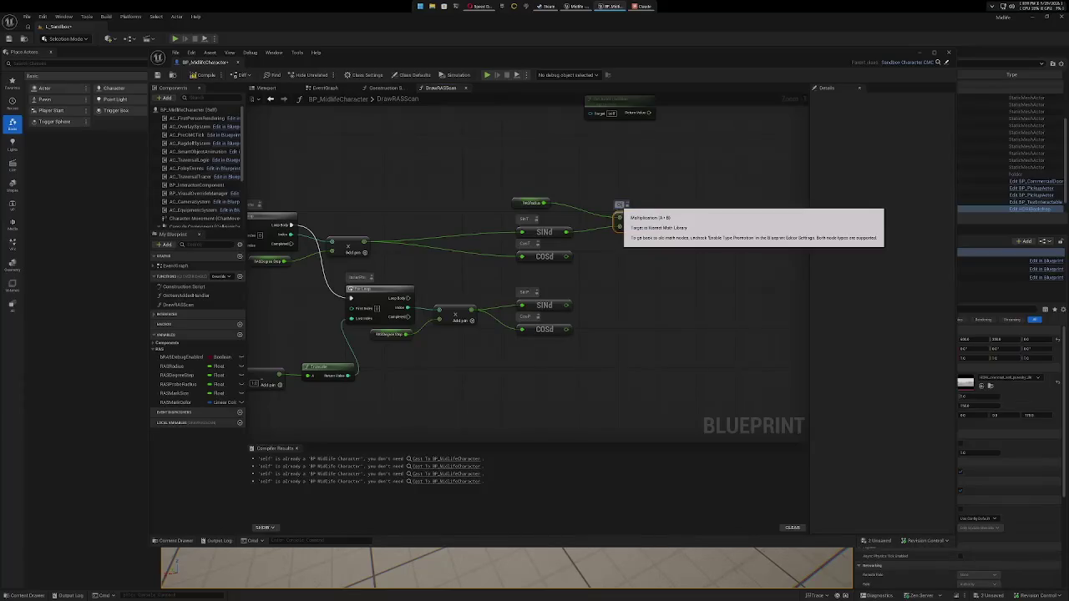
click(689, 197)
scroll(661, 276, down, 2)
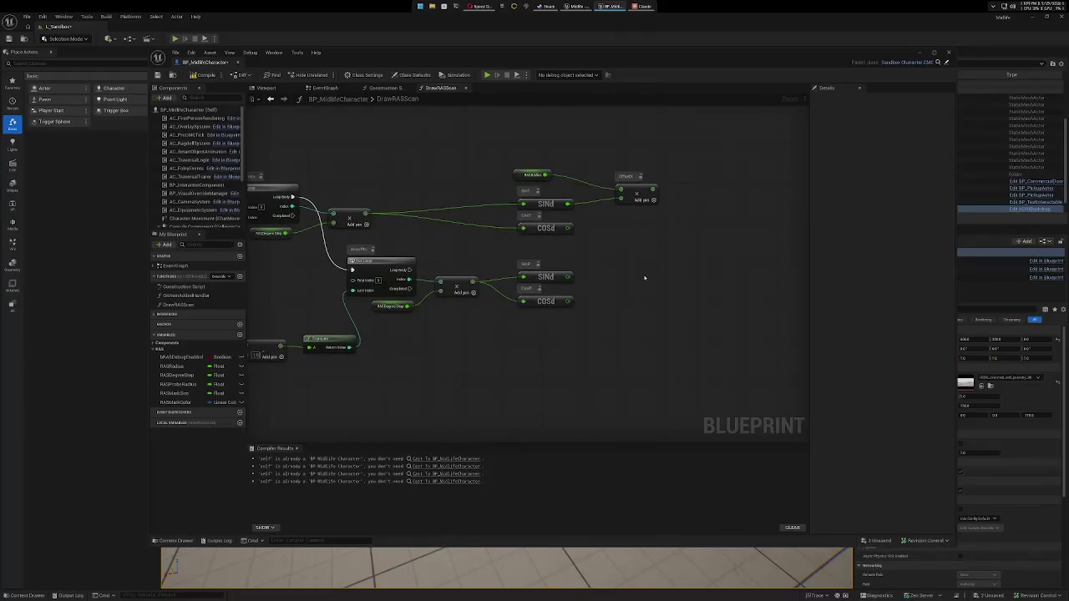
mouse_move(638, 273)
mouse_down()
mouse_move(615, 239)
mouse_move(621, 254)
mouse_up()
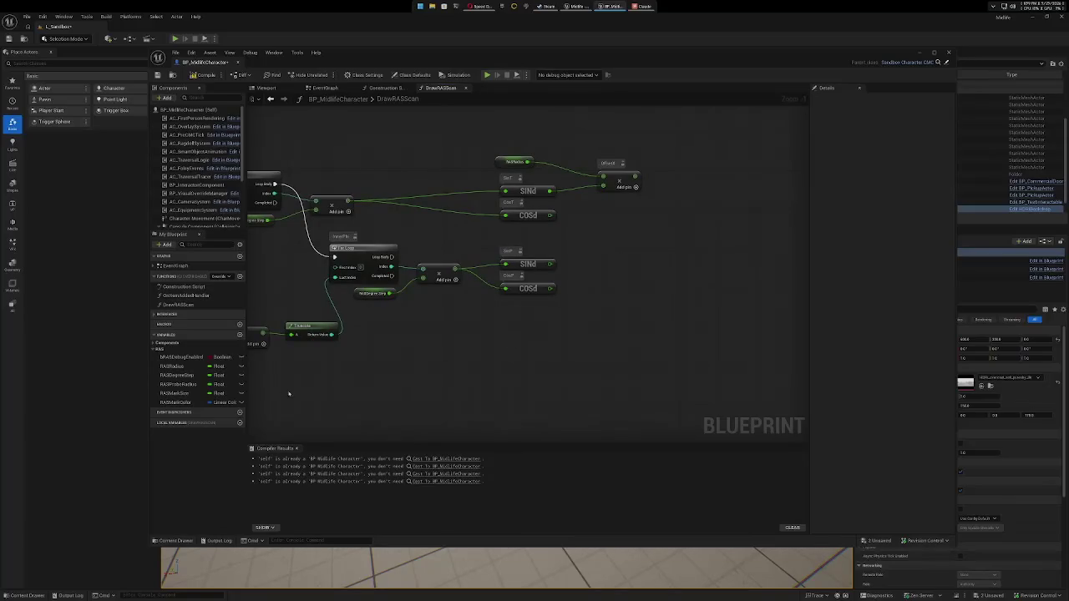
mouse_move(172, 366)
mouse_down()
mouse_move(489, 364)
mouse_move(509, 313)
mouse_up()
click(508, 368)
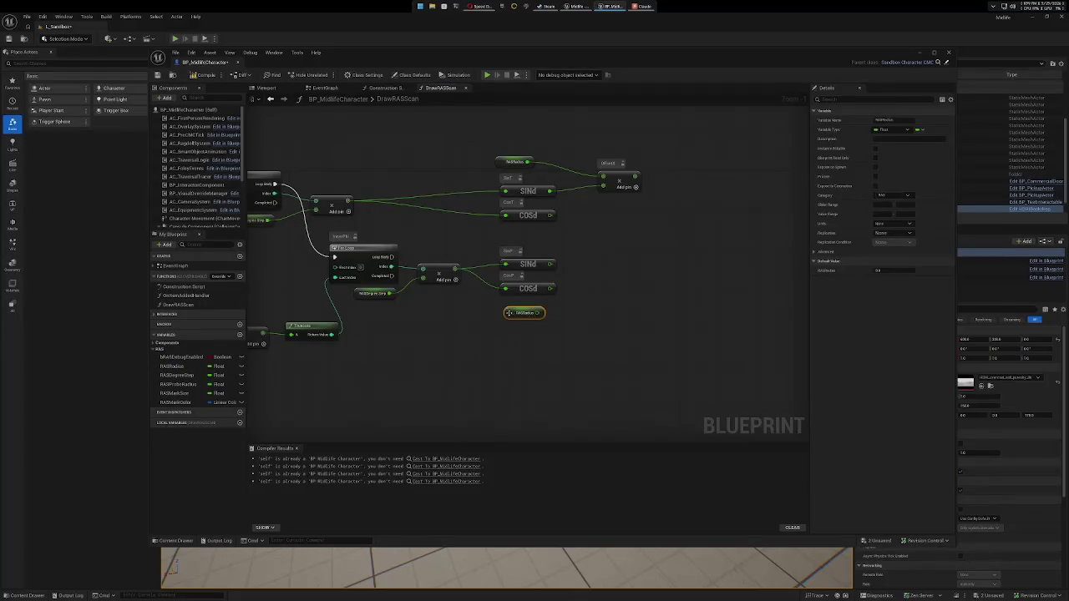
Copy the upper Multiply, line the copy up underneath it, and wire RASRadius into the copy.
click(626, 174)
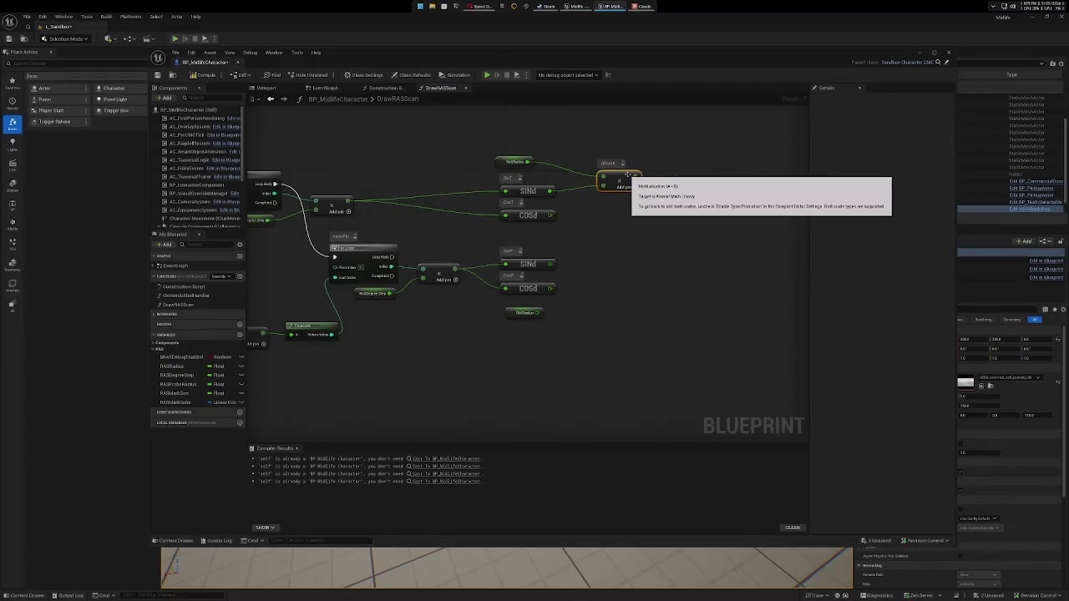
key(ctrl+c)
key(ctrl+v)
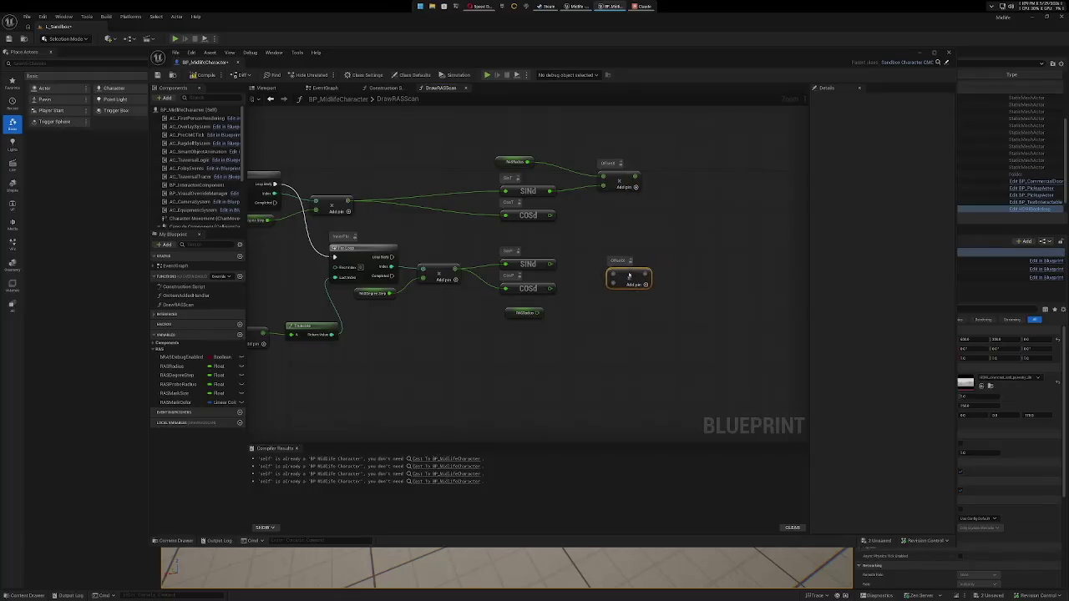
drag(629, 274, 624, 279)
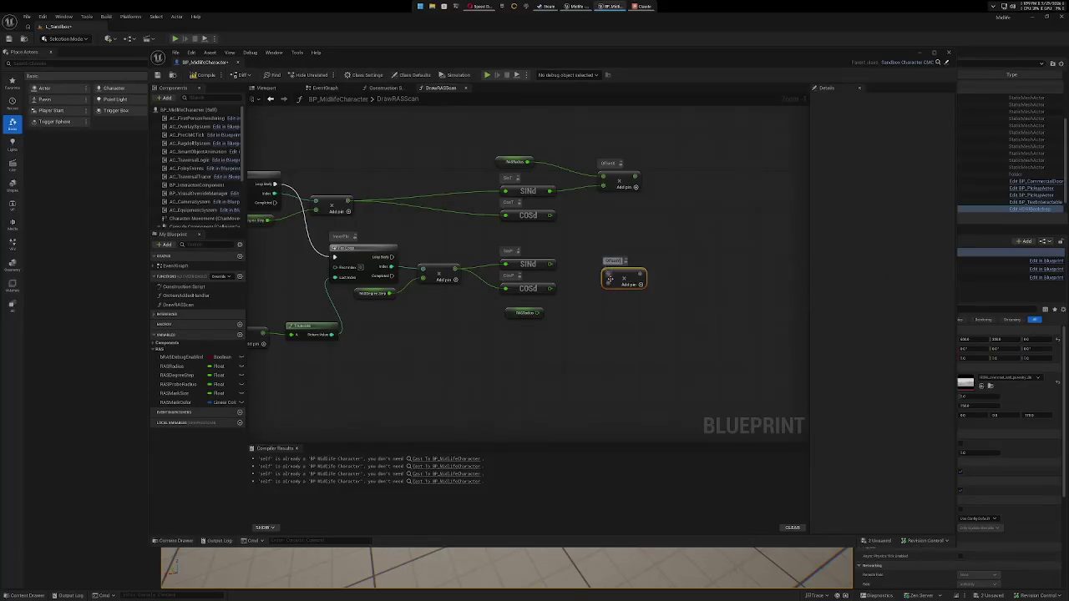
drag(633, 274, 663, 220)
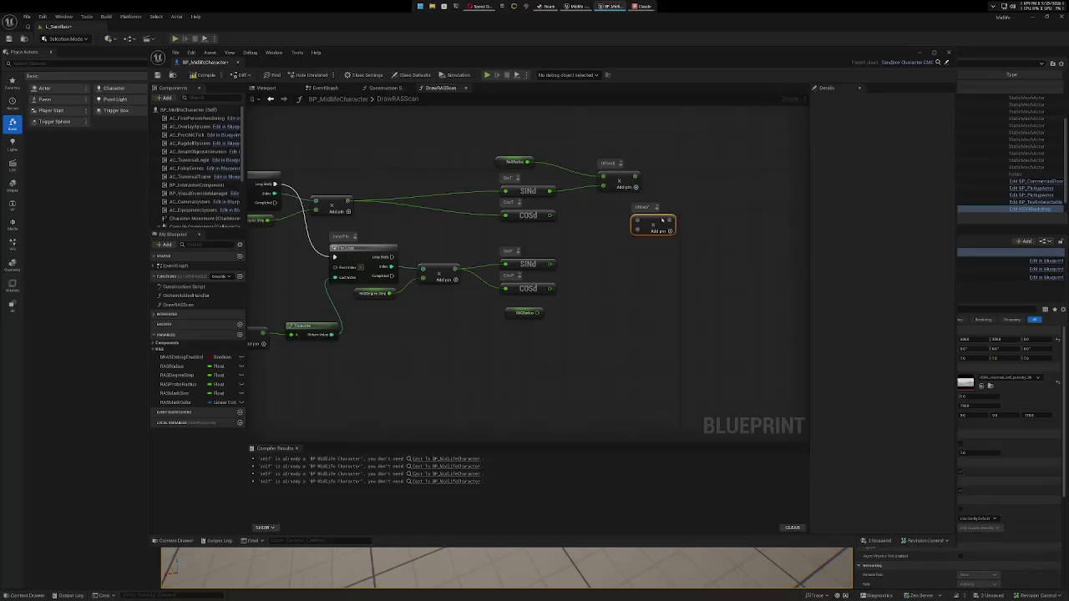
drag(661, 219, 627, 213)
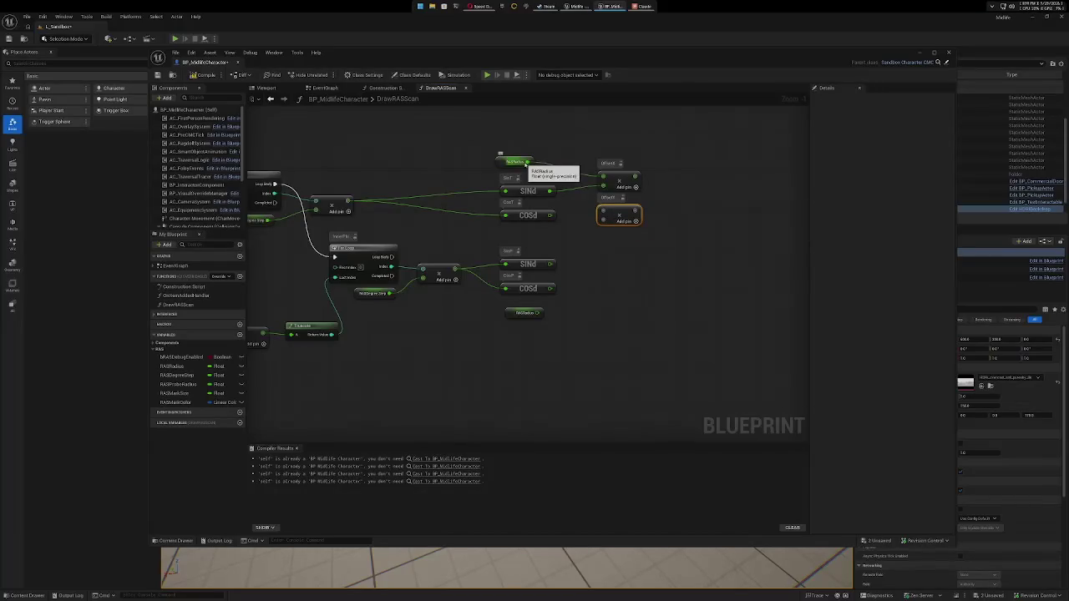
mouse_move(528, 161)
mouse_down()
mouse_move(597, 178)
mouse_move(595, 203)
mouse_move(608, 215)
mouse_move(584, 224)
mouse_move(613, 229)
mouse_move(603, 220)
mouse_up()
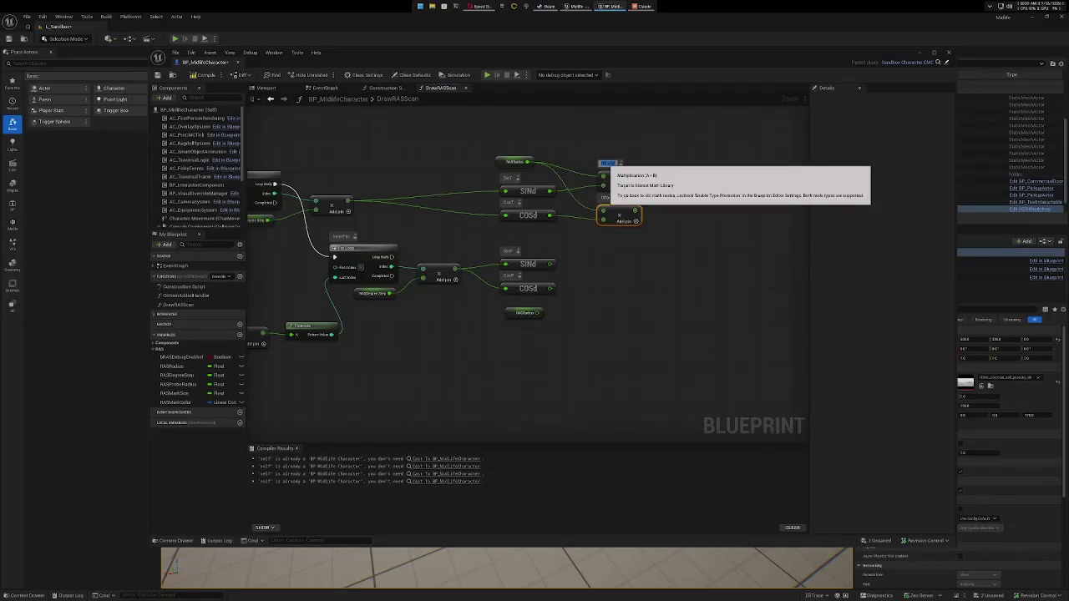
Rename the upper node's comment to 'Rest' and delete the lower Multiply node.
text(Rest)
key(Return)
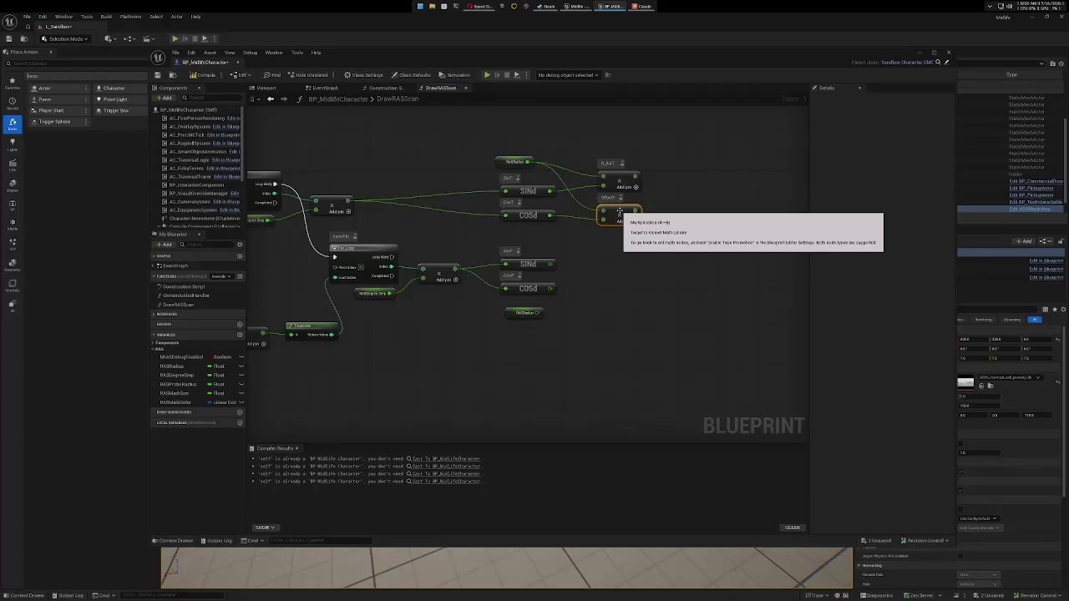
key(Delete)
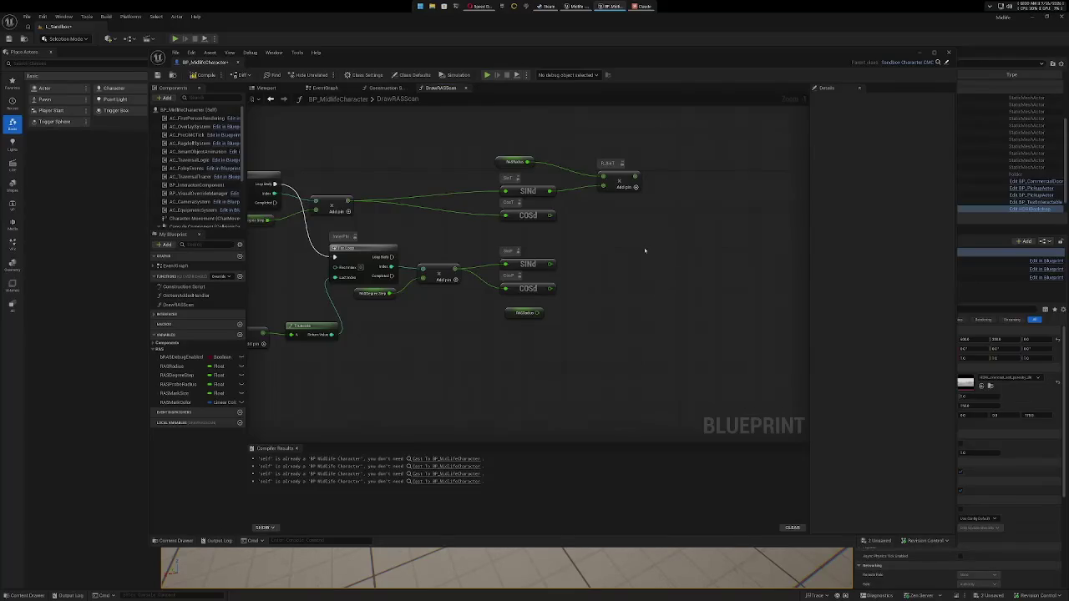
Add a Multiply off the InnerPhi SINd output and feed the upper Multiply result into it.
drag(656, 256, 592, 255)
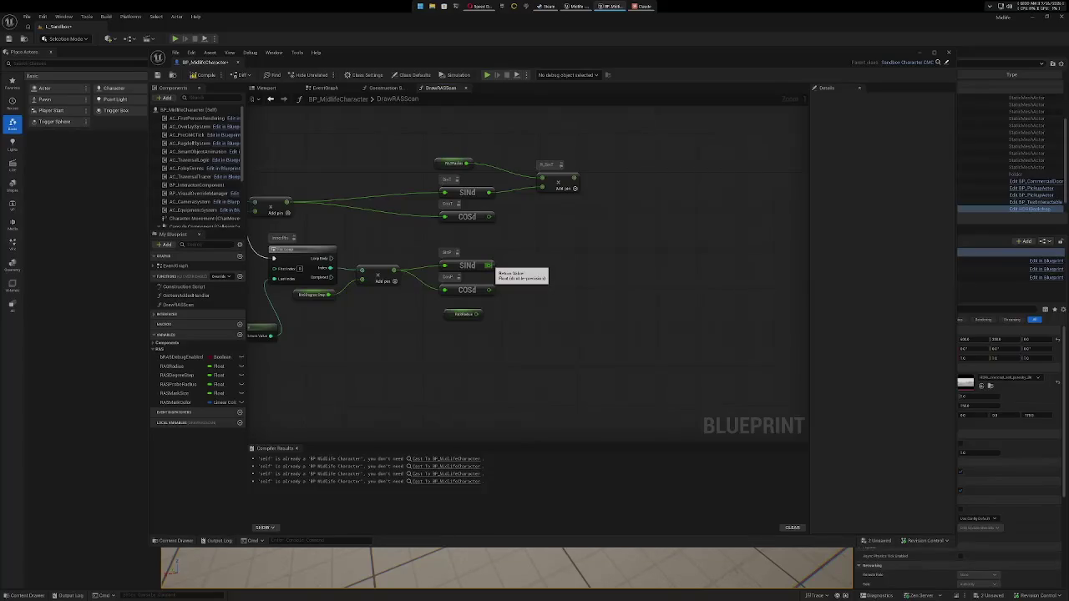
drag(490, 265, 632, 262)
text(mult)
key(Return)
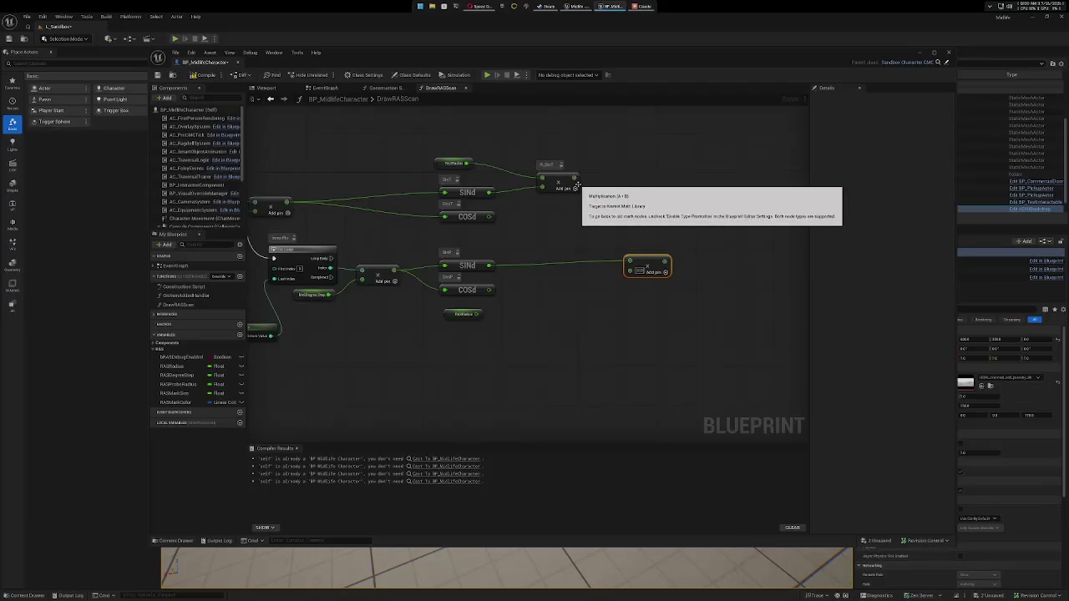
drag(574, 178, 629, 260)
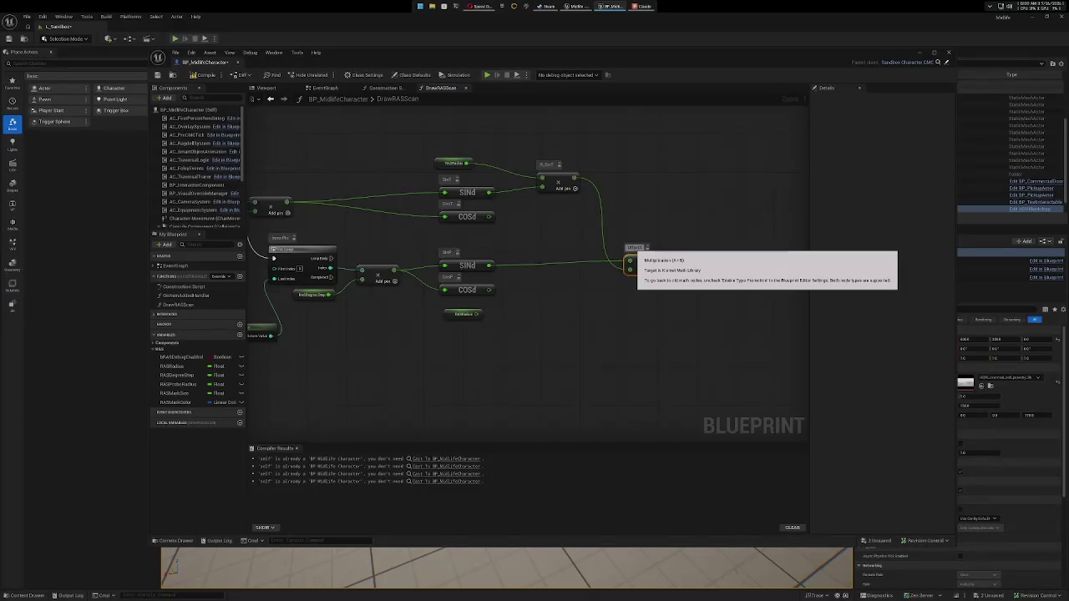
Duplicate the new Multiply node and comment the copy OffsetX.
click(649, 263)
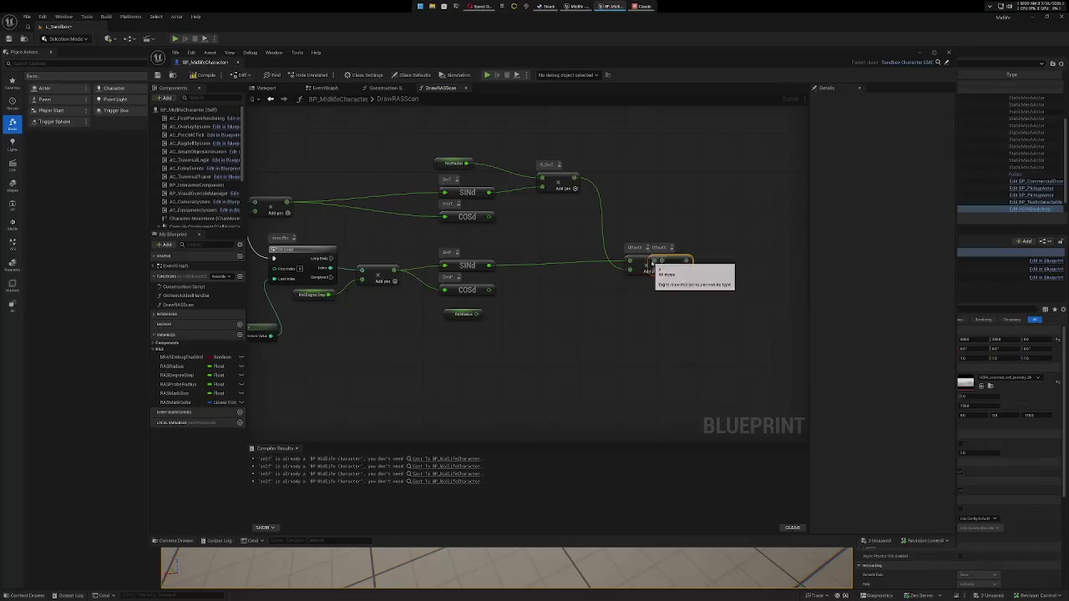
key(ctrl+c)
key(ctrl+v)
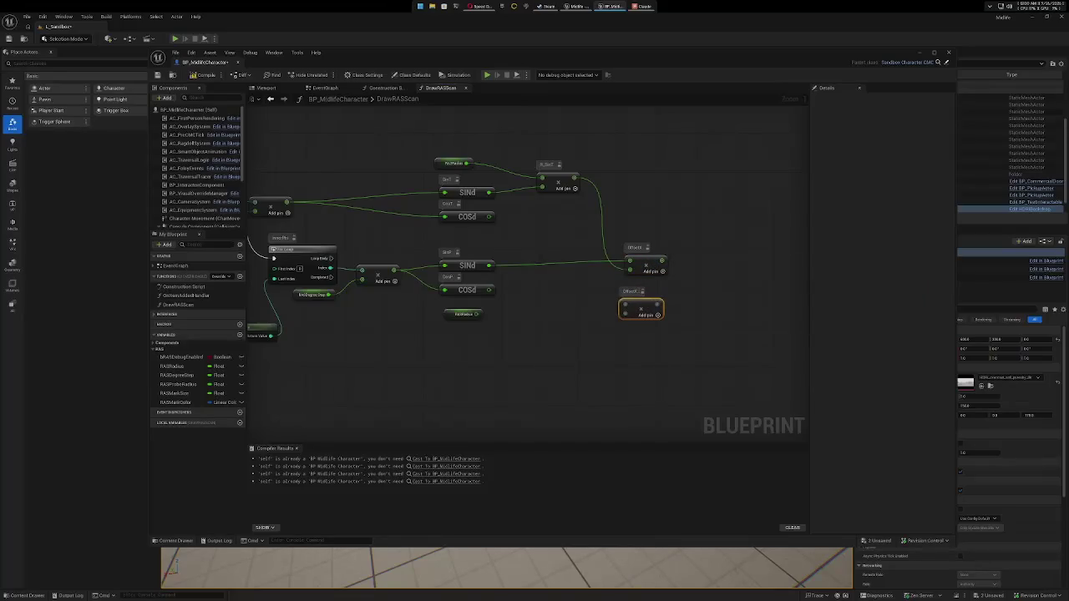
click(631, 292)
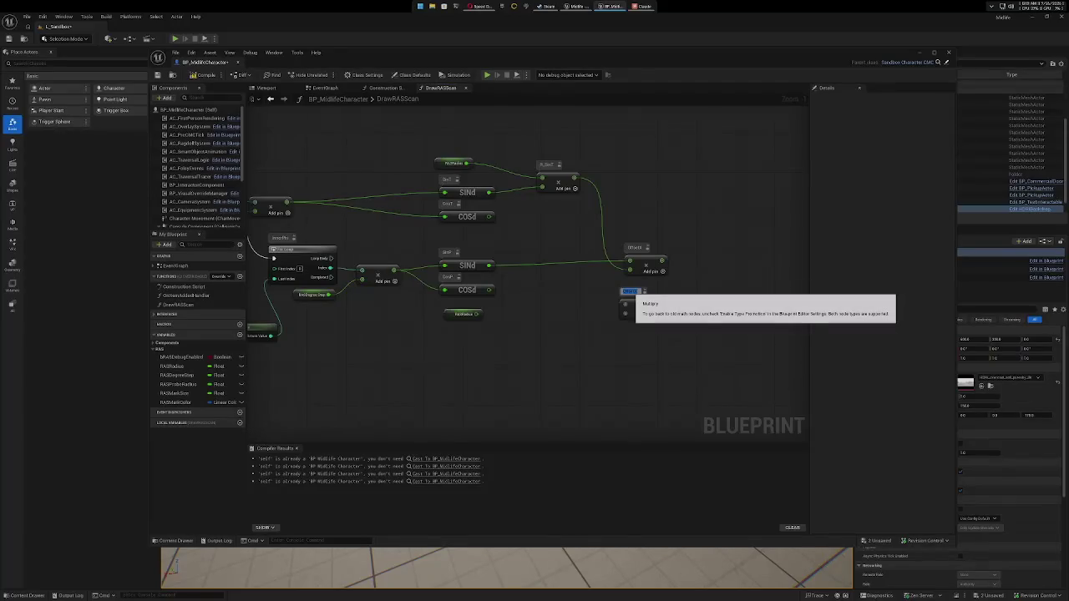
text(OffsetX)
click(578, 304)
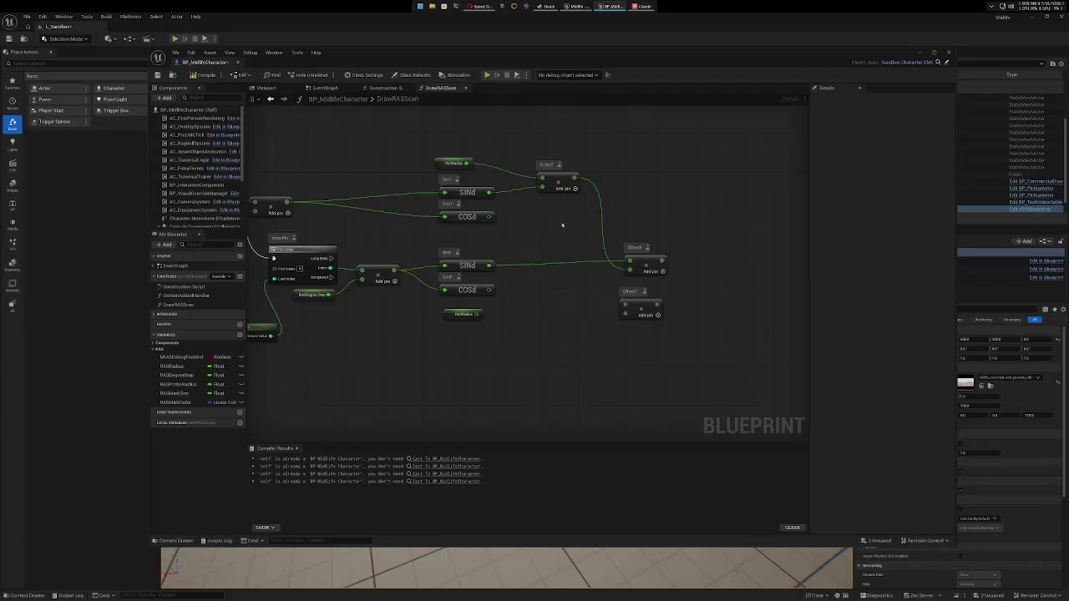
Rewire the Offset multiplies: COSd into Offset X in place of SINd, SINd into the other.
mouse_move(575, 177)
mouse_down()
mouse_move(591, 183)
mouse_move(598, 289)
mouse_move(625, 305)
mouse_up()
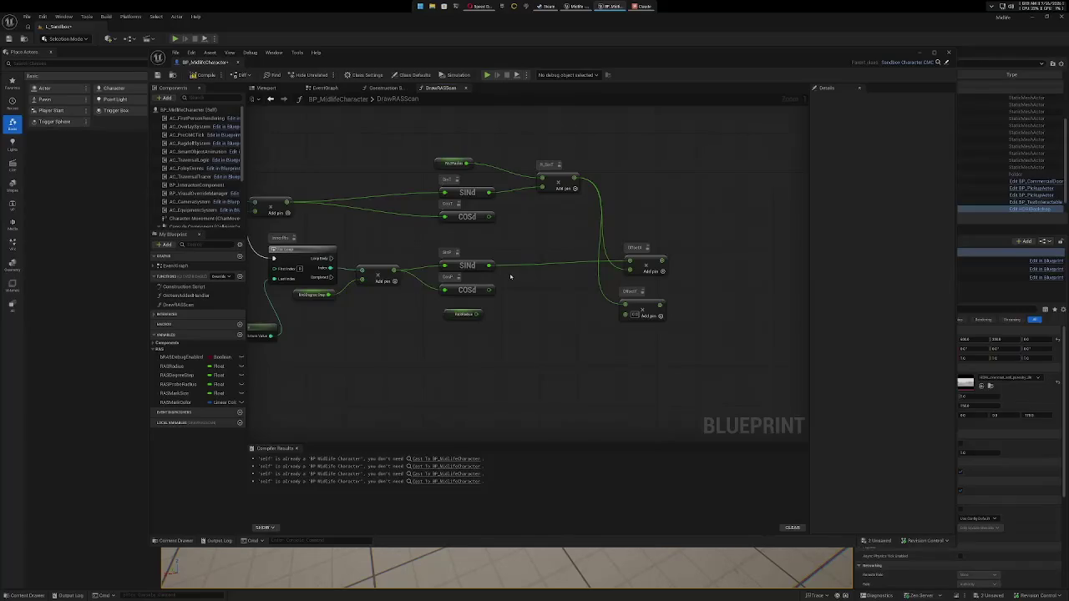
right_click(623, 261)
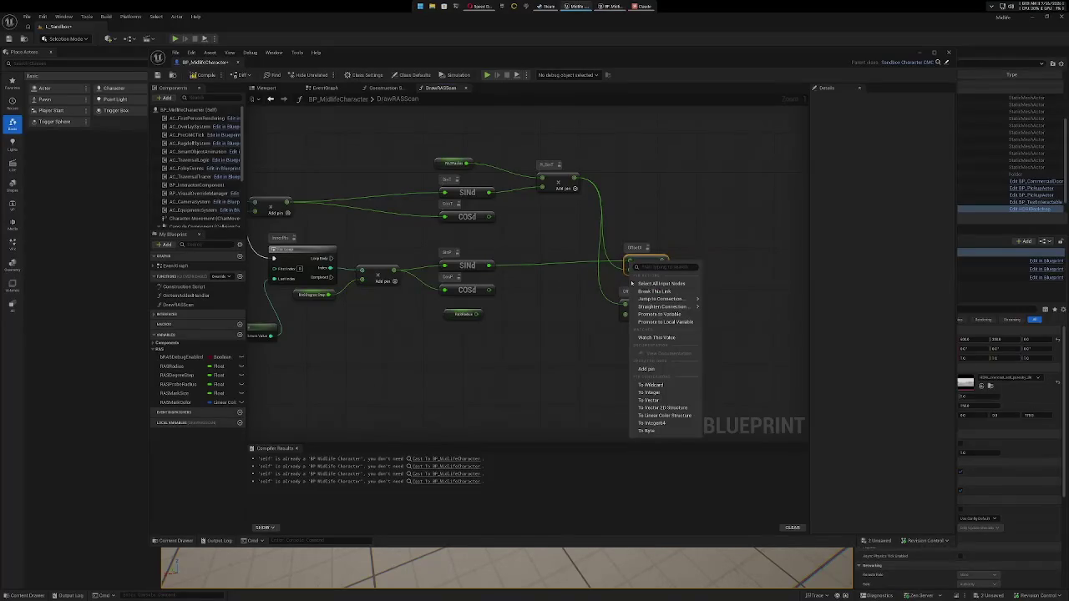
click(655, 286)
drag(490, 290, 508, 291)
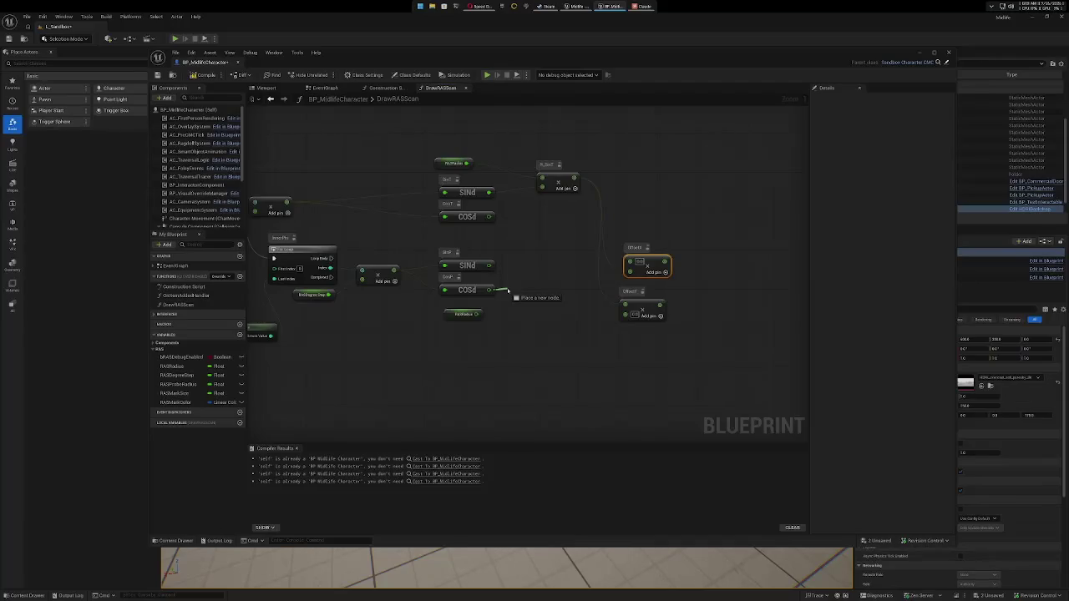
mouse_move(508, 290)
mouse_down()
mouse_move(585, 287)
mouse_move(629, 264)
mouse_up()
drag(490, 265, 631, 319)
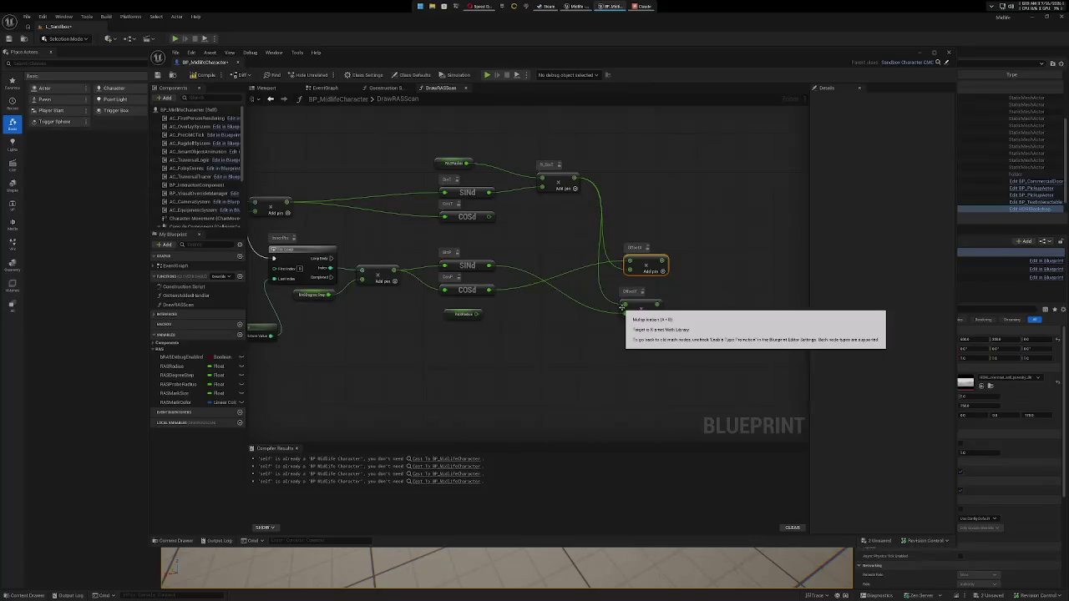
Delete the spare RASRadius getter and paste a third Offset Multiply aligned above the others.
click(451, 315)
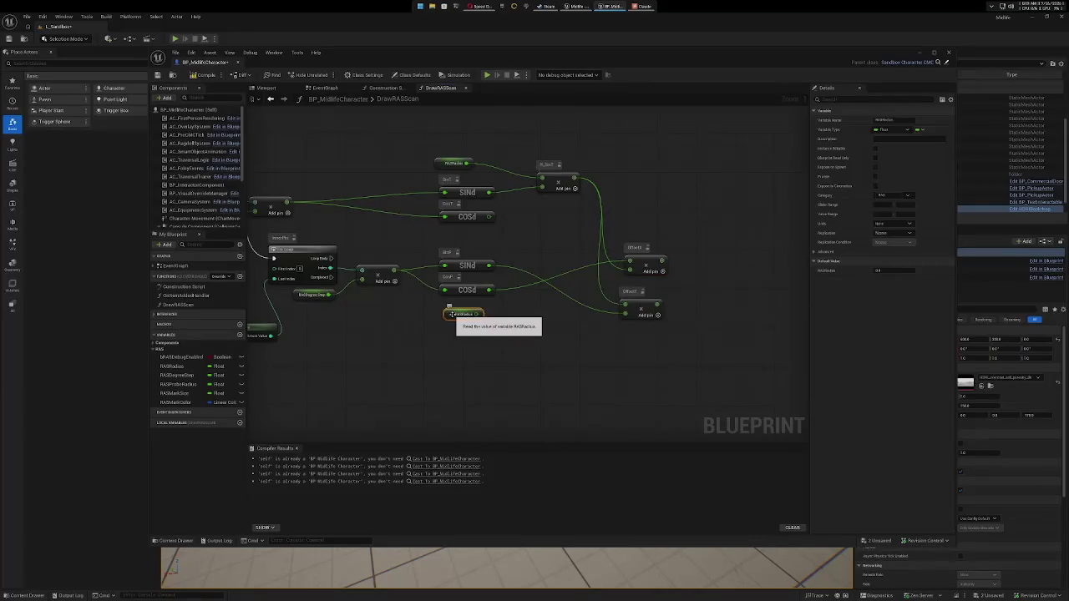
key(Delete)
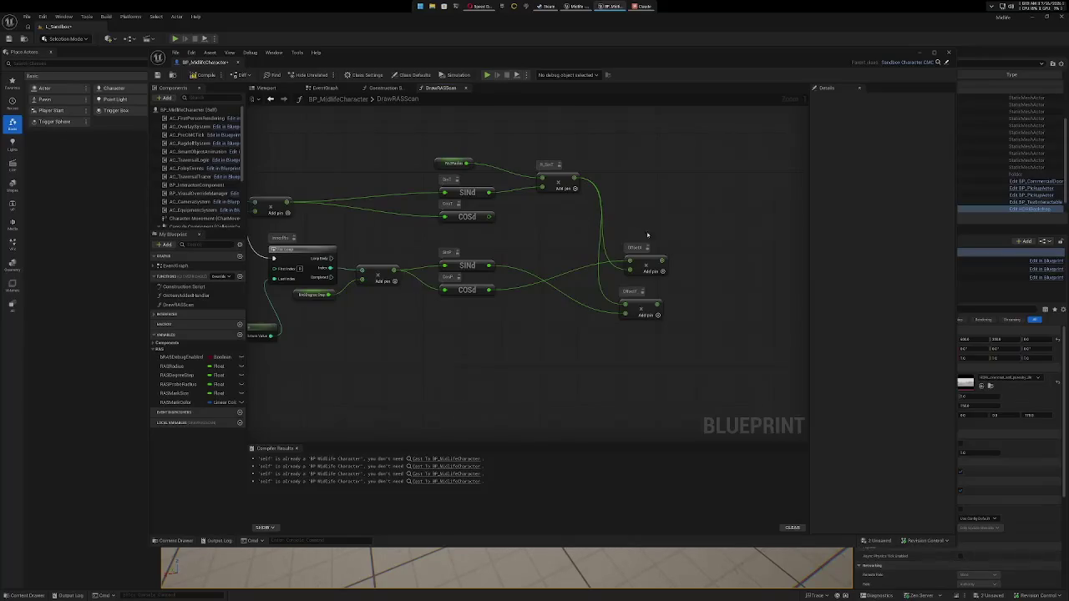
click(651, 259)
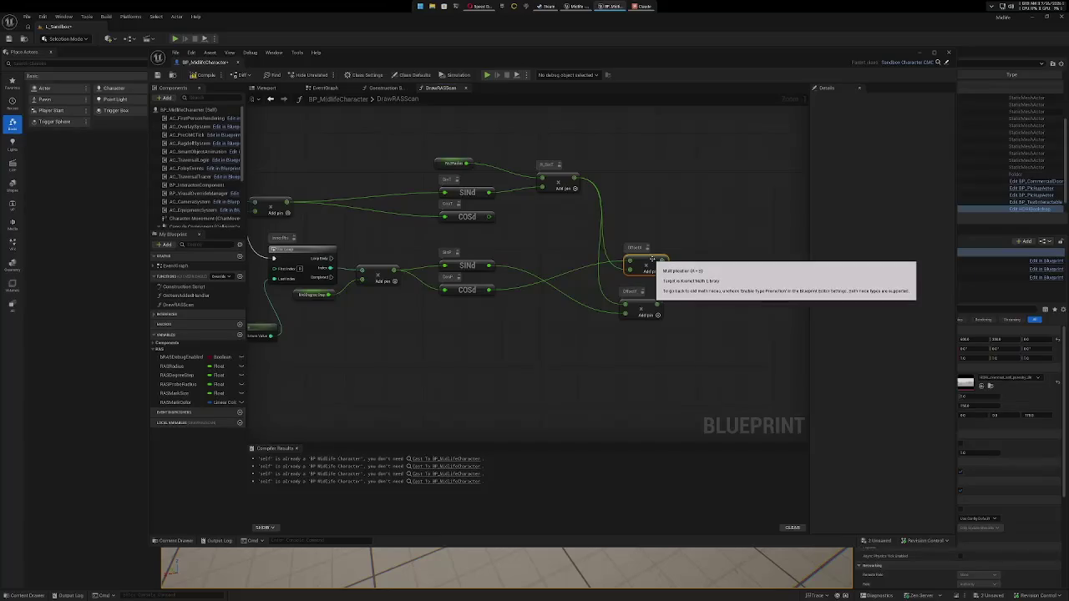
key(ctrl+c)
key(ctrl+v)
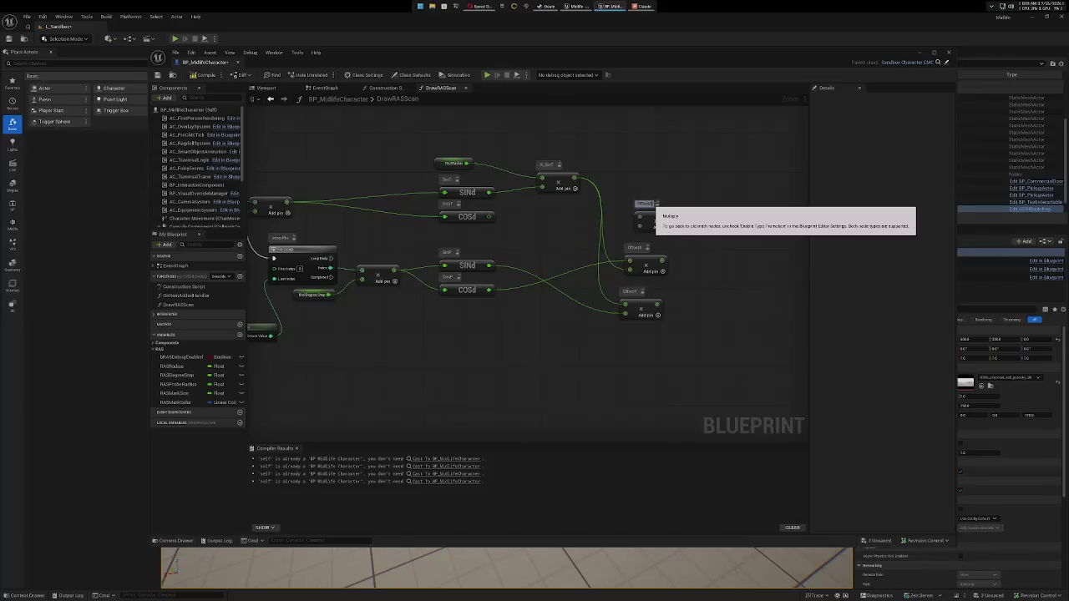
drag(656, 207, 654, 211)
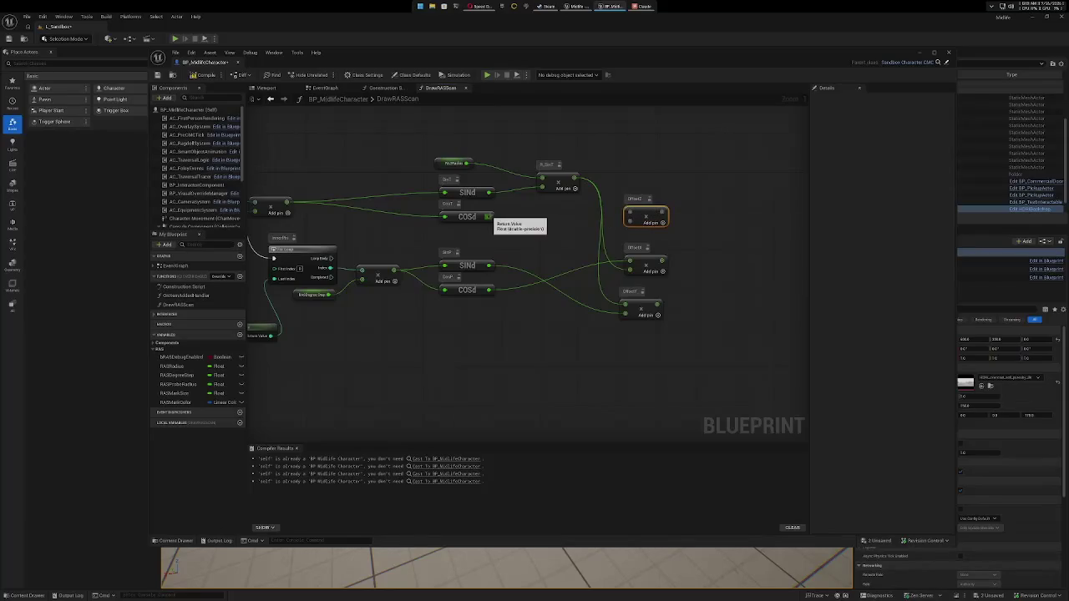
Wire the outer COSd output and RASRadius into the third Offset multiply node.
mouse_move(492, 216)
mouse_down()
mouse_move(515, 229)
mouse_move(631, 222)
mouse_up()
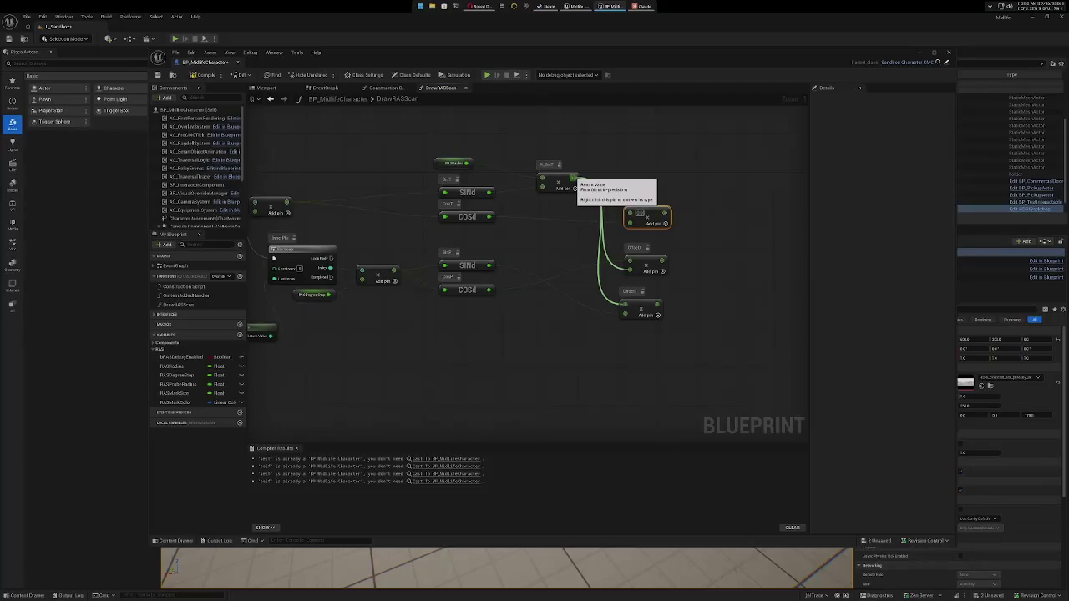
drag(467, 163, 630, 214)
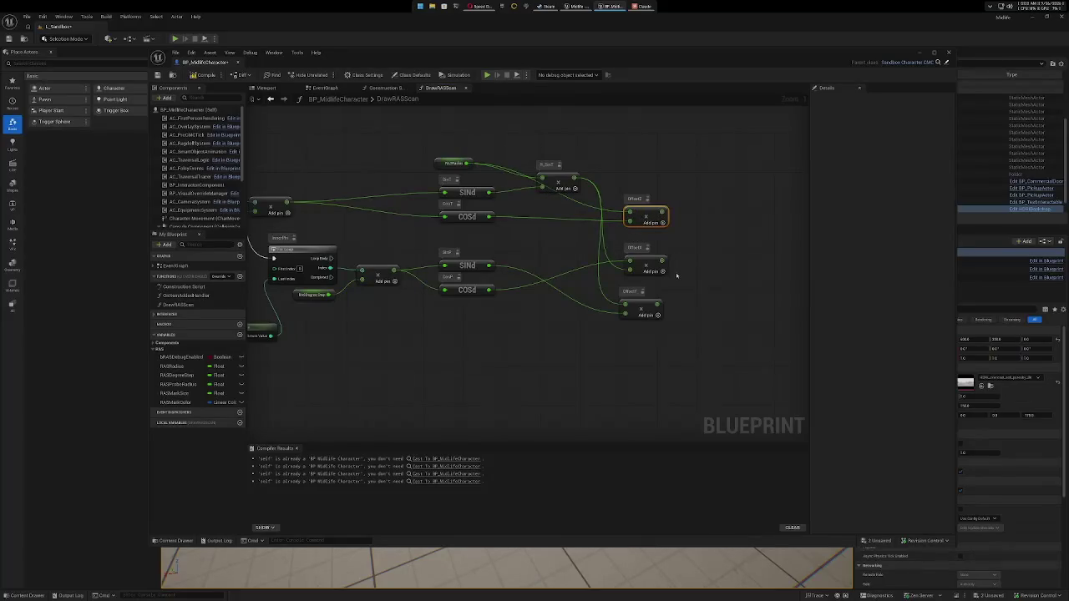
mouse_move(707, 288)
mouse_down()
mouse_move(675, 289)
mouse_move(623, 248)
mouse_up()
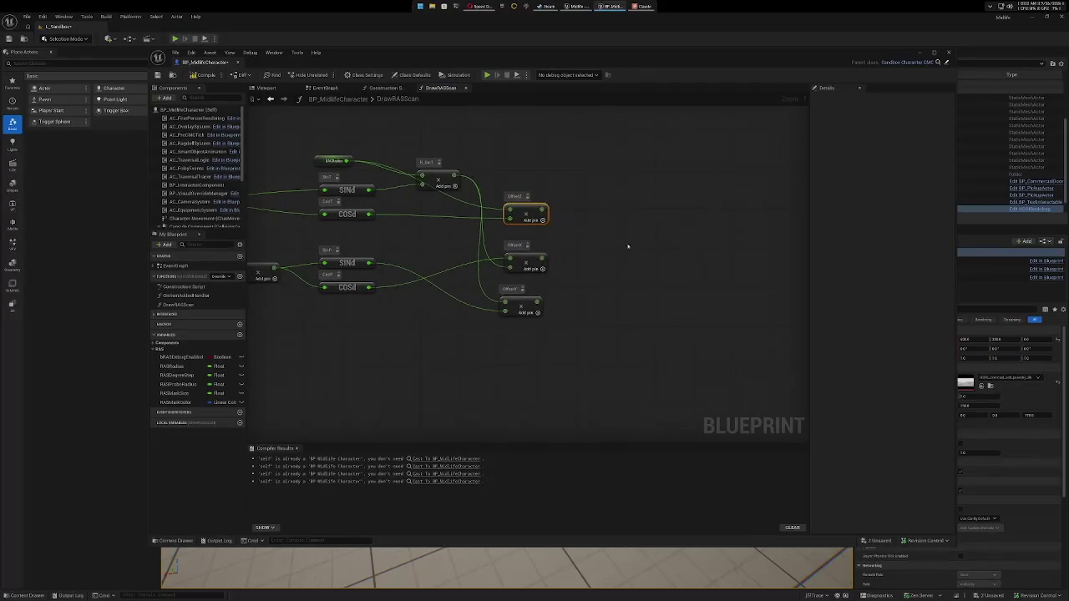
Add a Make Vector node fed by the Offset X, Offset Y and Offset Z results.
right_click(660, 242)
text(make vector)
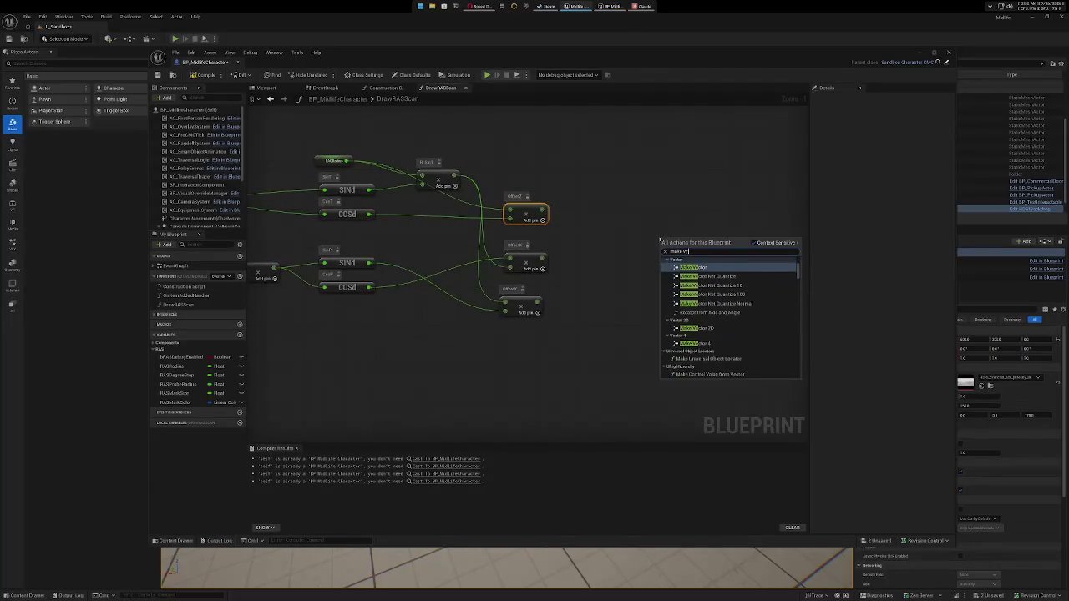
click(717, 268)
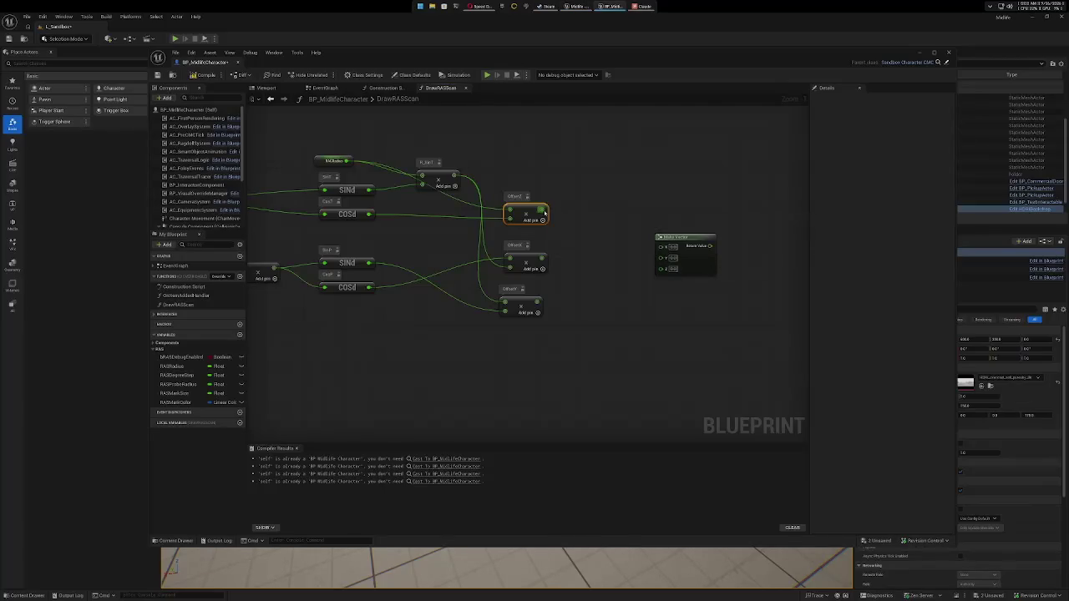
drag(544, 212, 668, 269)
mouse_move(544, 260)
mouse_down()
mouse_move(594, 263)
mouse_move(661, 246)
mouse_up()
mouse_move(540, 302)
mouse_down()
mouse_move(658, 267)
mouse_move(684, 243)
mouse_move(651, 241)
mouse_move(650, 252)
mouse_up()
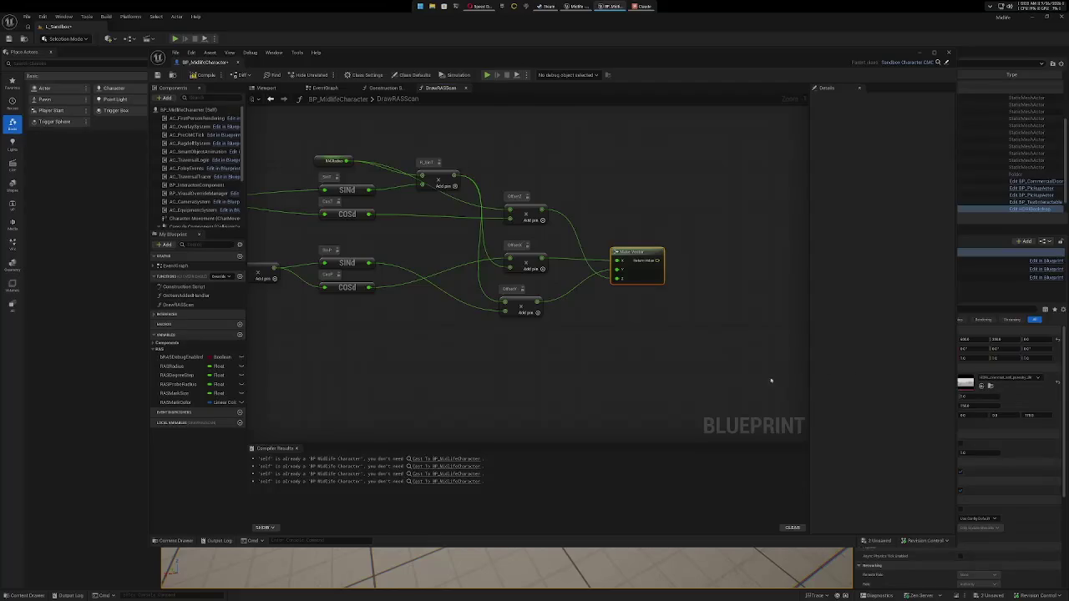
scroll(611, 359, down, 4)
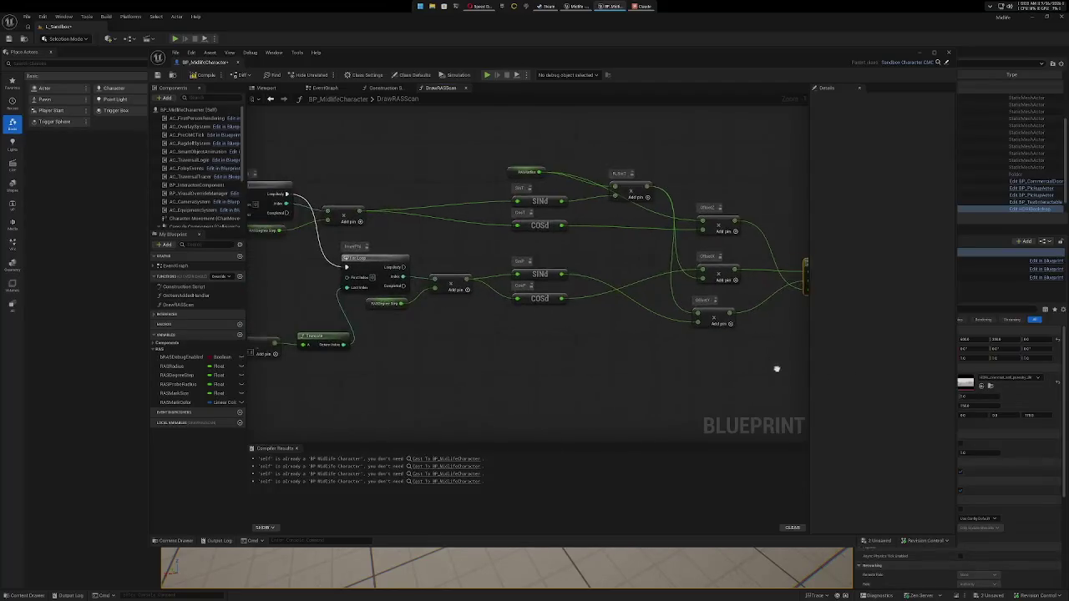
Position the Get Actor Location node just below Make Vector.
drag(574, 394, 401, 320)
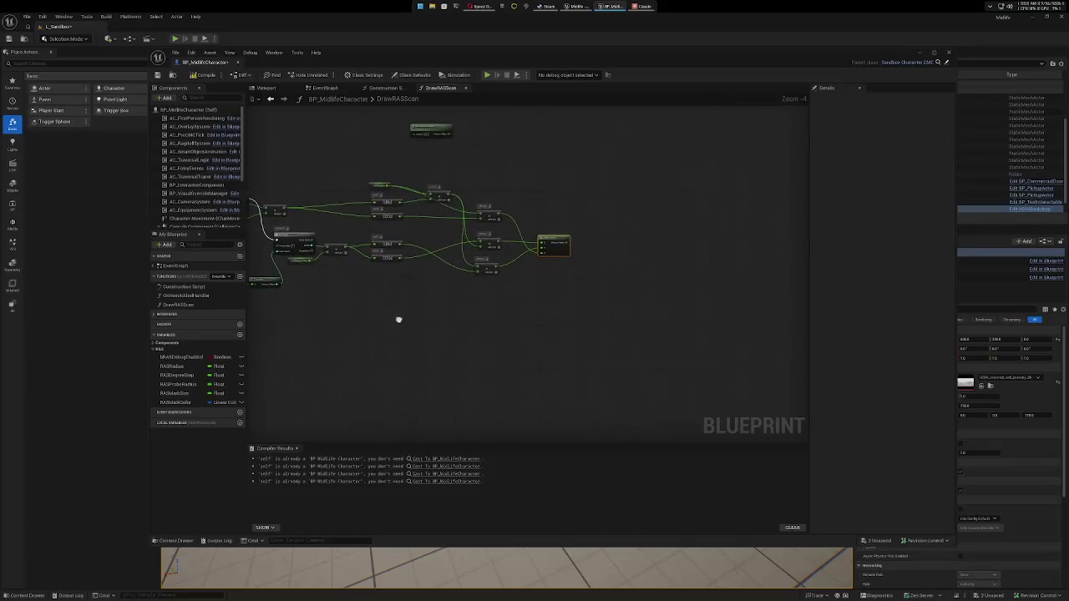
mouse_move(461, 129)
mouse_down()
mouse_move(610, 204)
mouse_move(650, 246)
mouse_up()
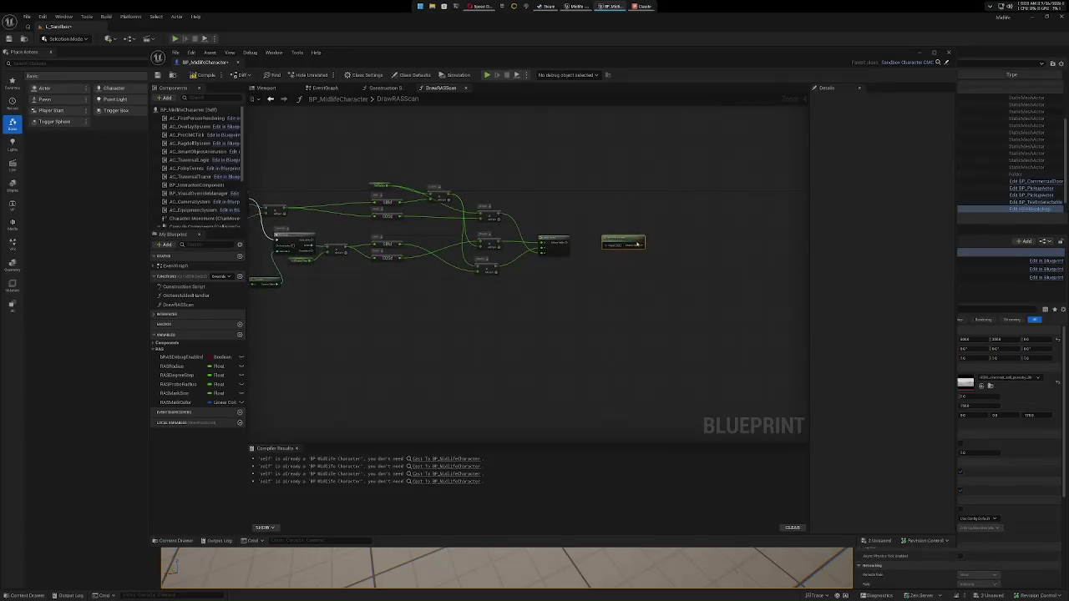
scroll(594, 245, up, 3)
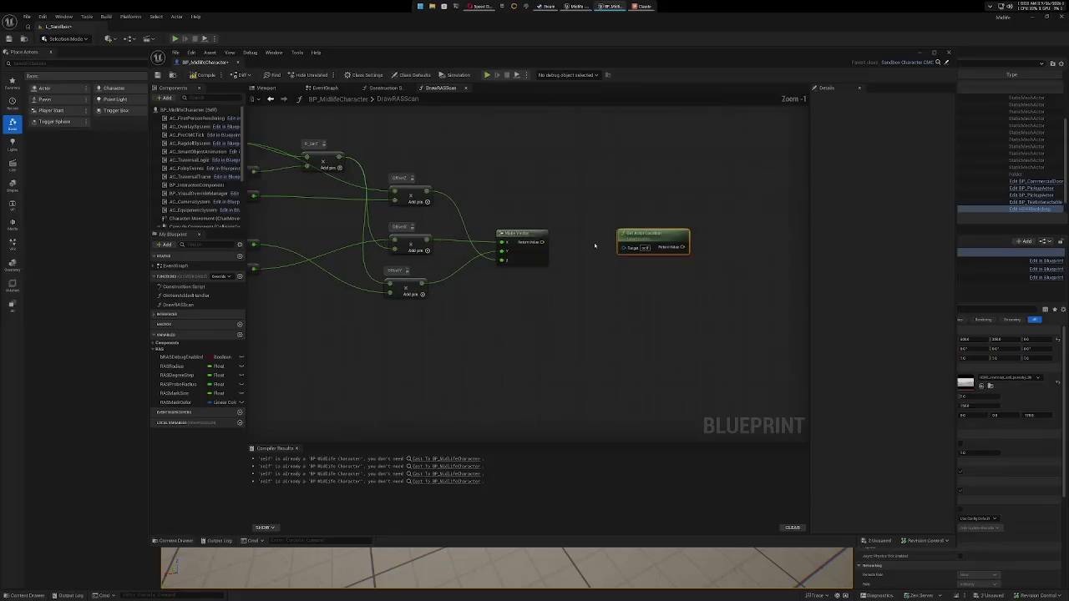
drag(597, 269, 665, 269)
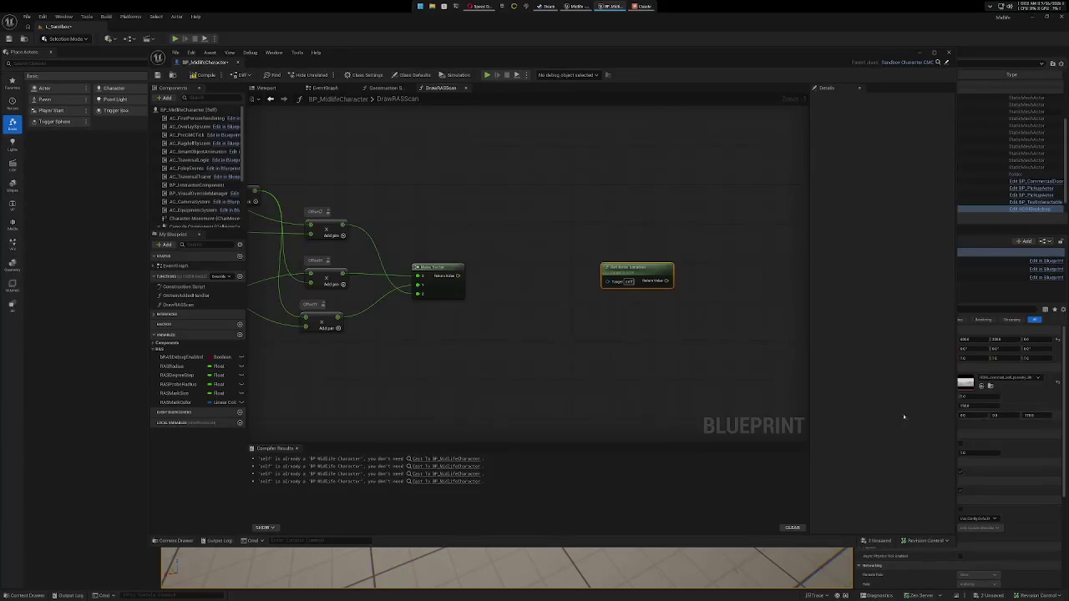
drag(662, 365, 769, 347)
drag(773, 249, 554, 314)
Add a vector Add node after Make Vector, with Get Actor Location as its second input.
drag(567, 254, 640, 257)
text(add)
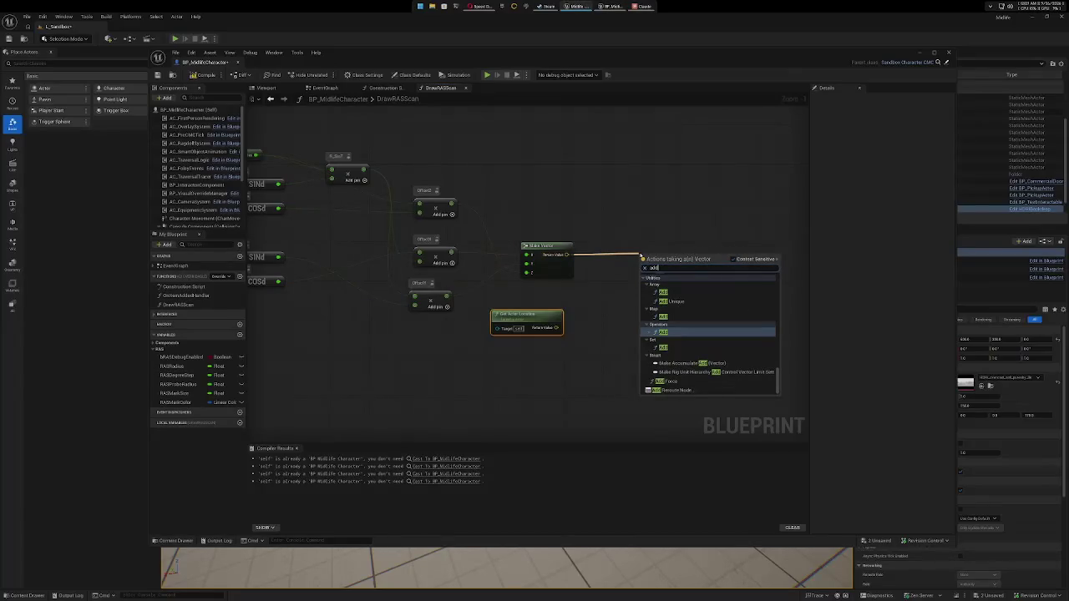
click(670, 333)
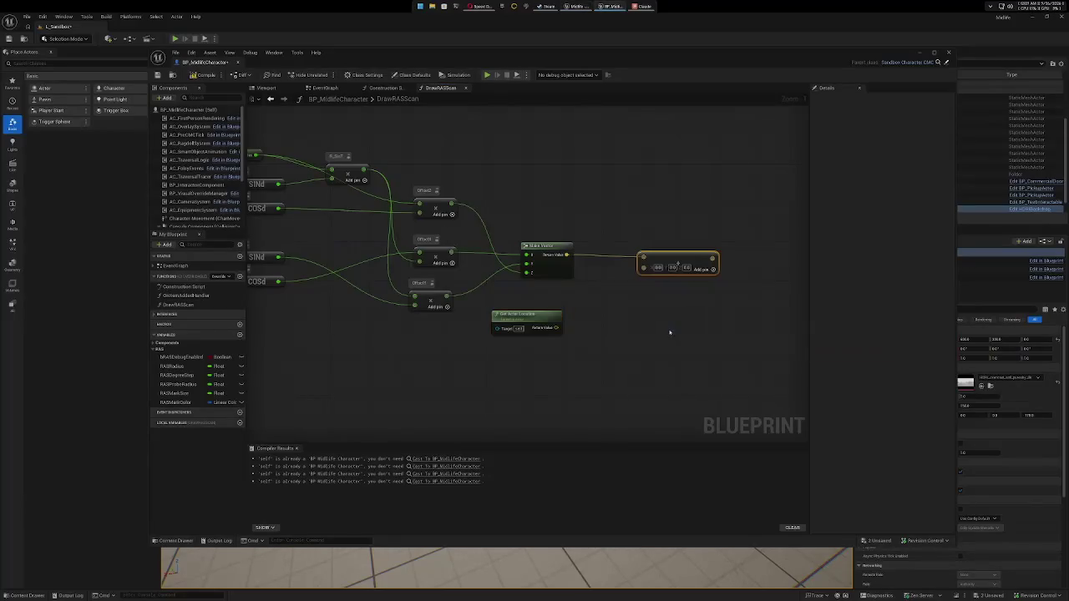
mouse_move(556, 327)
mouse_down()
mouse_move(609, 324)
mouse_move(644, 268)
mouse_up()
drag(543, 321, 572, 300)
drag(683, 318, 579, 349)
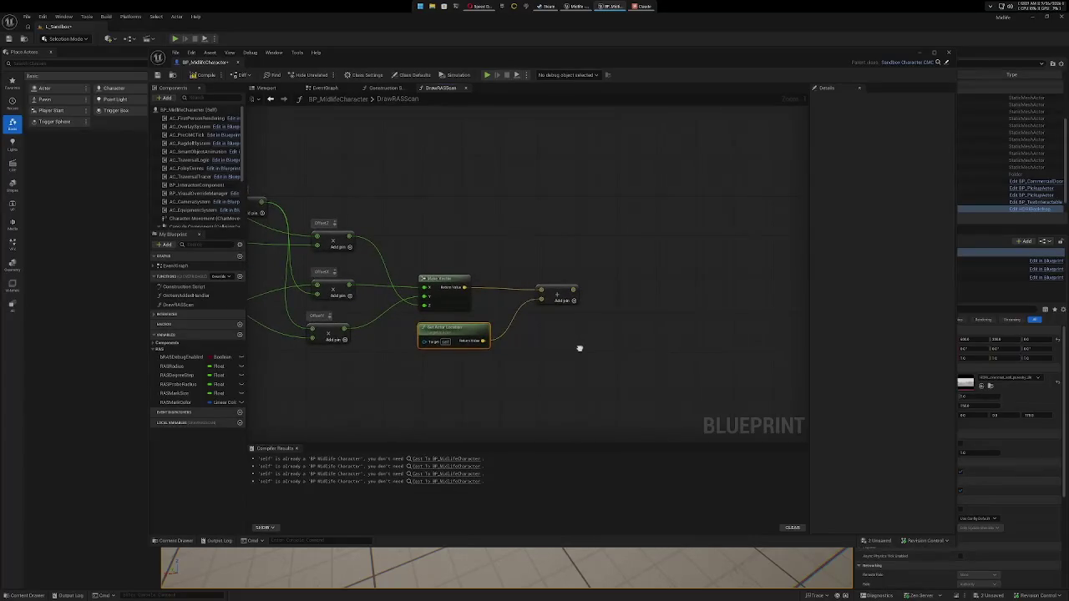
drag(579, 348, 610, 301)
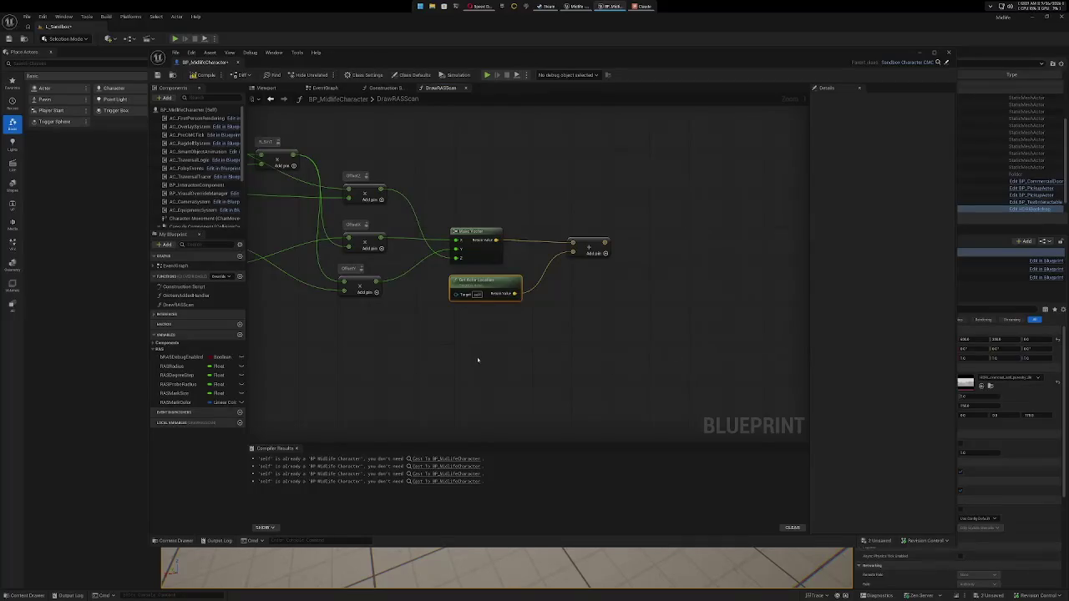
Compile the BP_MidlifeCharacter Blueprint.
key(Home)
click(204, 74)
mouse_move(487, 344)
mouse_down()
mouse_move(635, 426)
mouse_move(701, 351)
mouse_up()
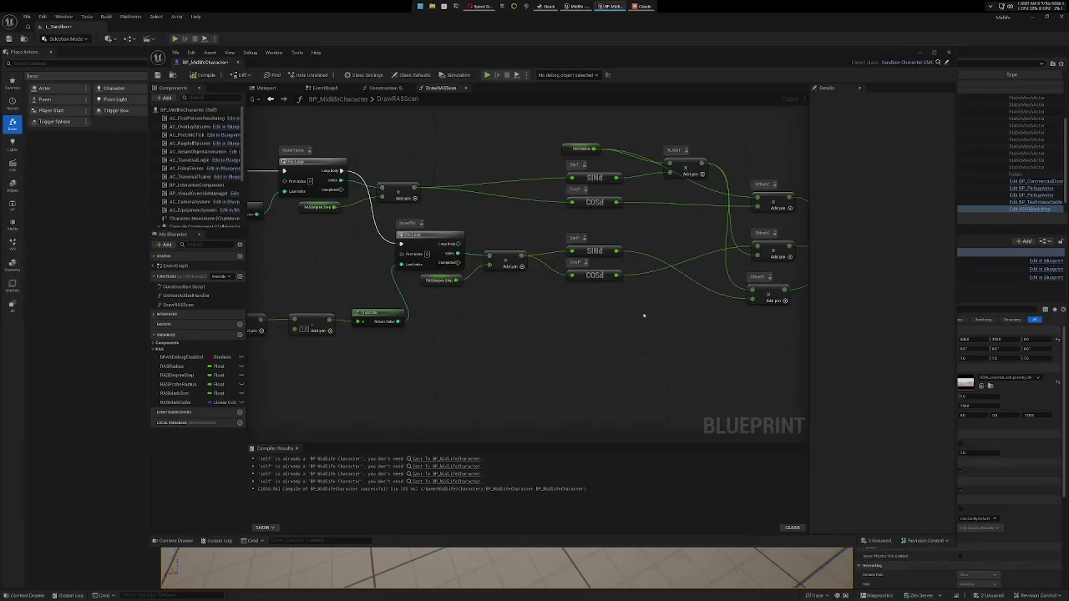
Add a Sphere Overlap Actors node on the For Loop's Loop Body.
drag(459, 243, 563, 337)
text(sphere ov)
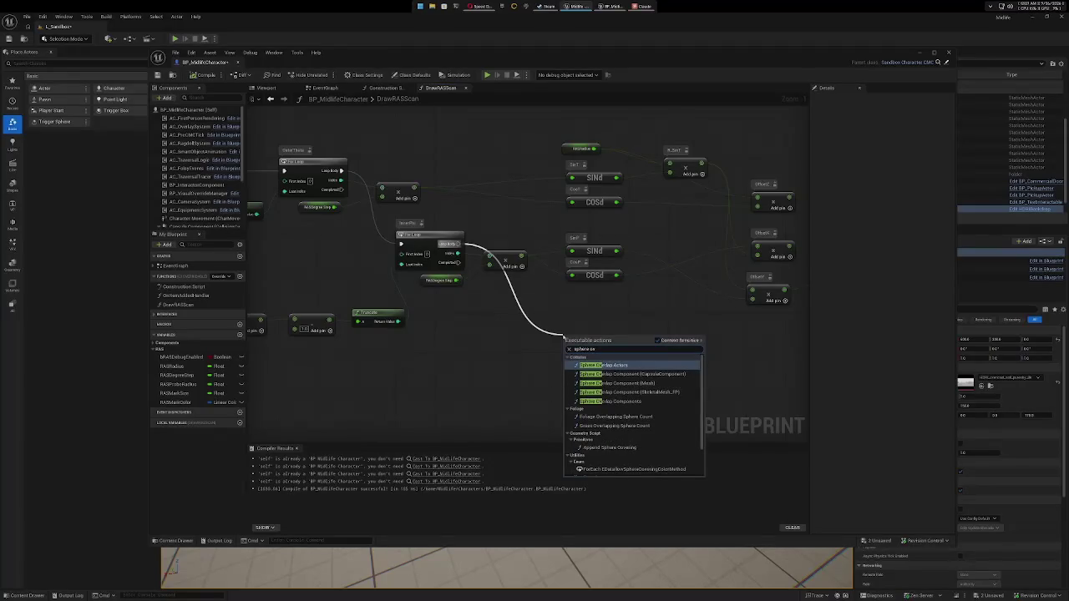
click(602, 367)
drag(728, 368, 628, 308)
drag(532, 276, 526, 296)
drag(593, 328, 593, 294)
mouse_move(532, 267)
mouse_down()
mouse_move(569, 265)
mouse_move(551, 263)
mouse_up()
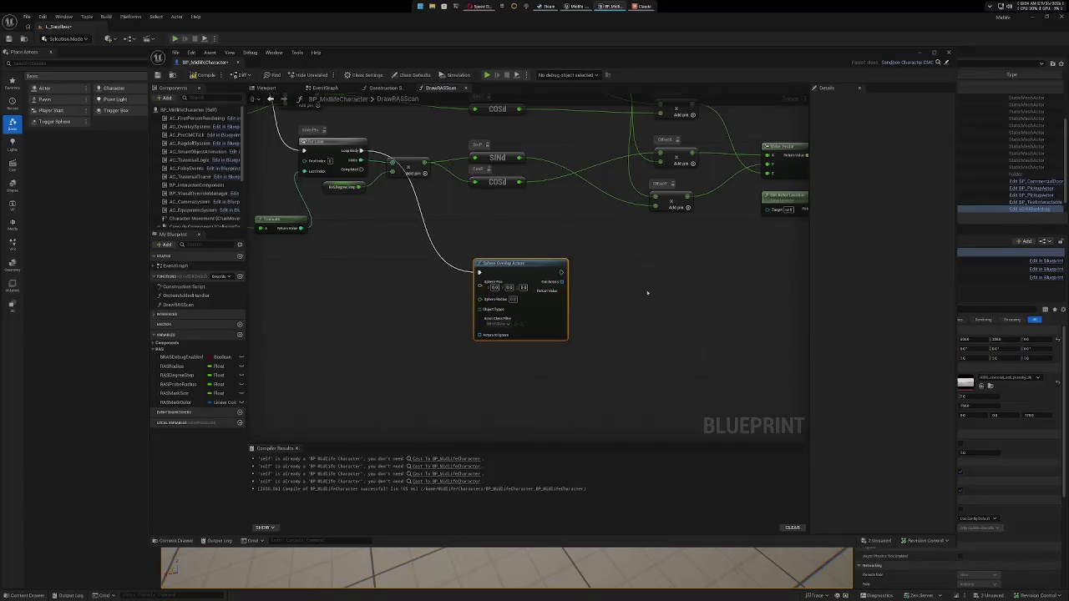
Place the overlap node right of the Add node and wire Add into Sphere Pos.
mouse_move(657, 292)
mouse_down()
mouse_move(674, 284)
mouse_move(554, 239)
mouse_move(431, 265)
mouse_up()
mouse_move(362, 246)
mouse_down()
mouse_move(414, 252)
mouse_move(777, 208)
mouse_up()
drag(660, 295, 469, 404)
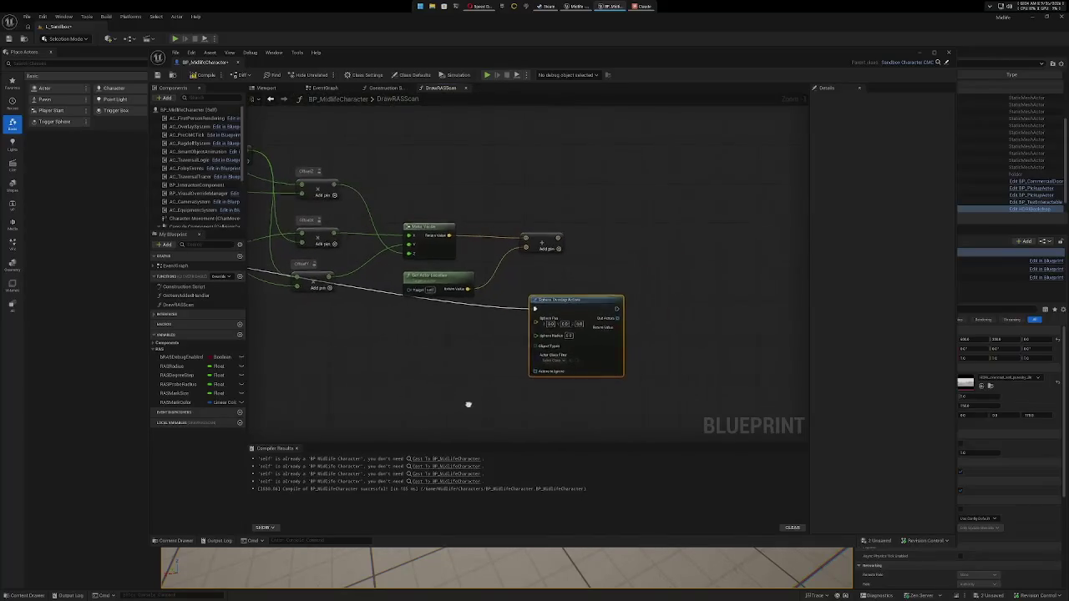
mouse_move(594, 301)
mouse_down()
mouse_move(622, 194)
mouse_move(692, 210)
mouse_up()
drag(557, 238, 633, 233)
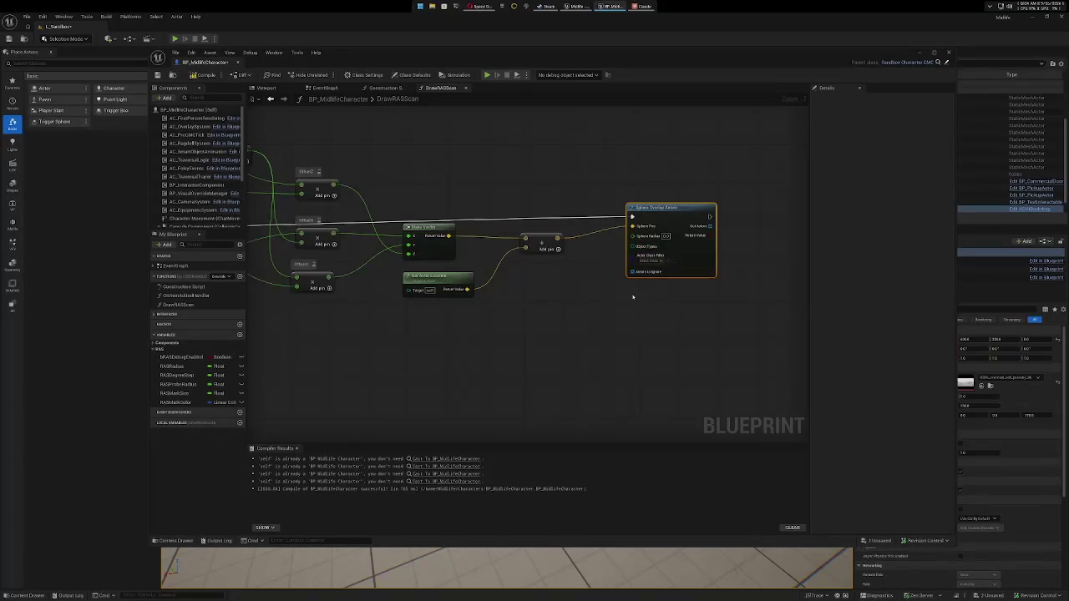
Search for 'world static' in the node menu and class filter, choosing nothing.
right_click(572, 318)
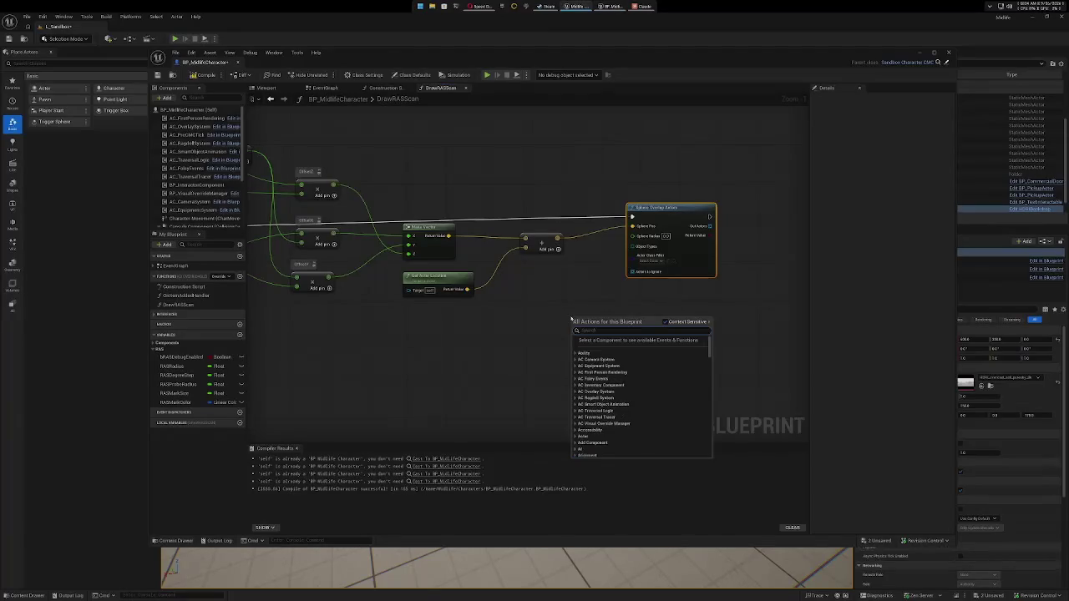
text(world static)
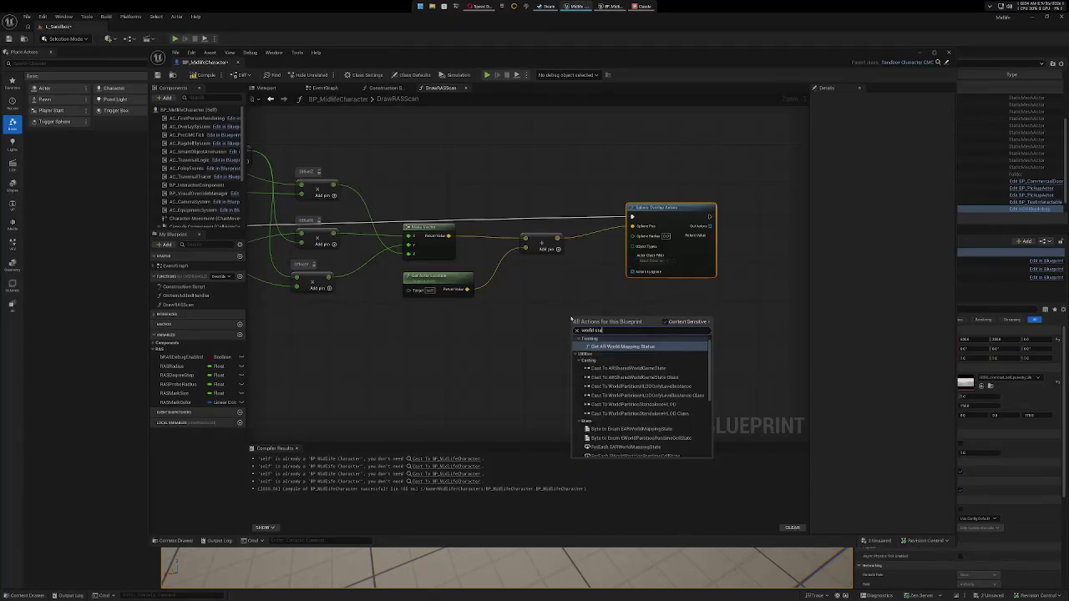
click(640, 292)
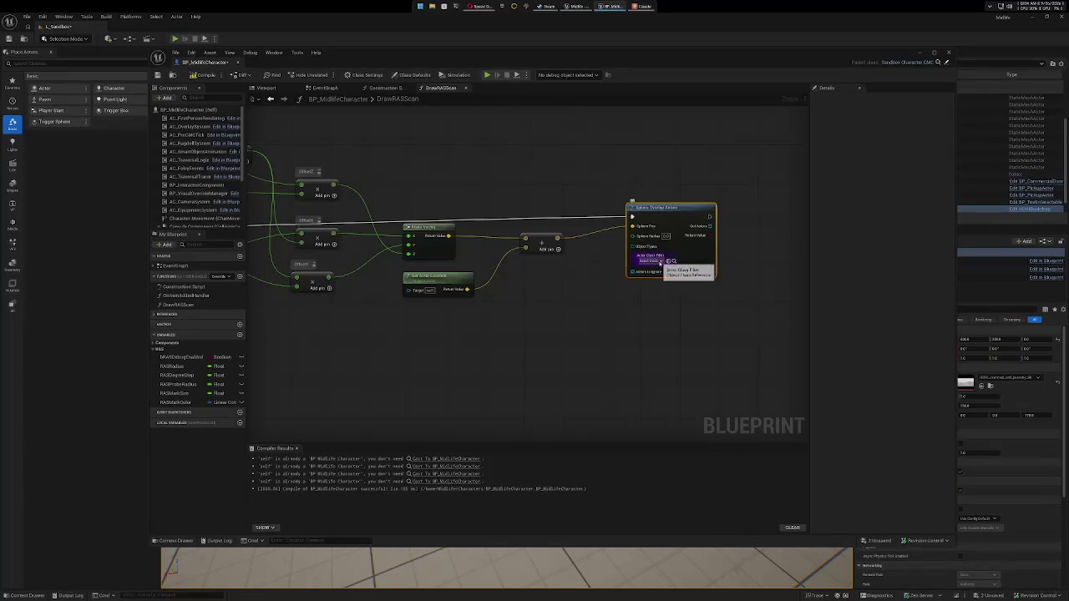
click(659, 261)
text(world static)
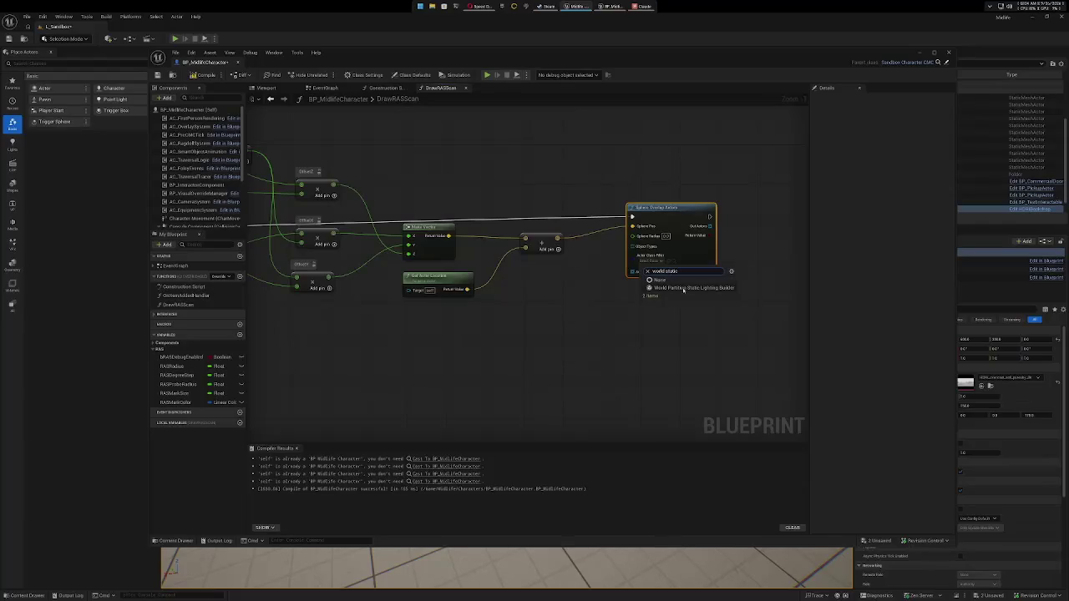
click(629, 283)
Cancel a 'world stat' node search from Object Types and place a RASProbeRadius getter near Sphere Overlap Actors.
drag(632, 246, 588, 291)
text(world)
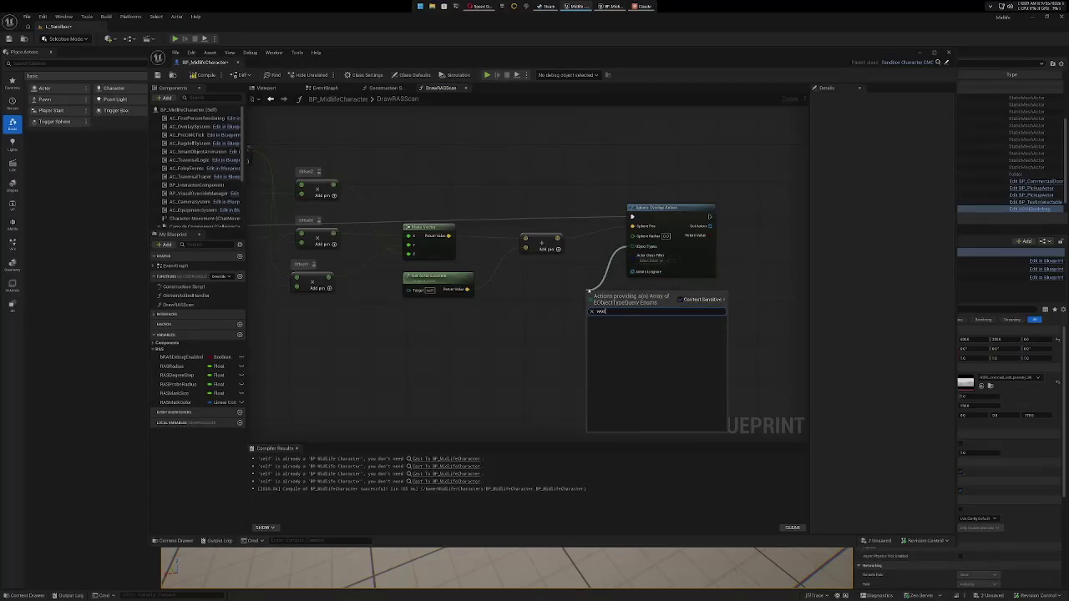
text( stati)
click(681, 299)
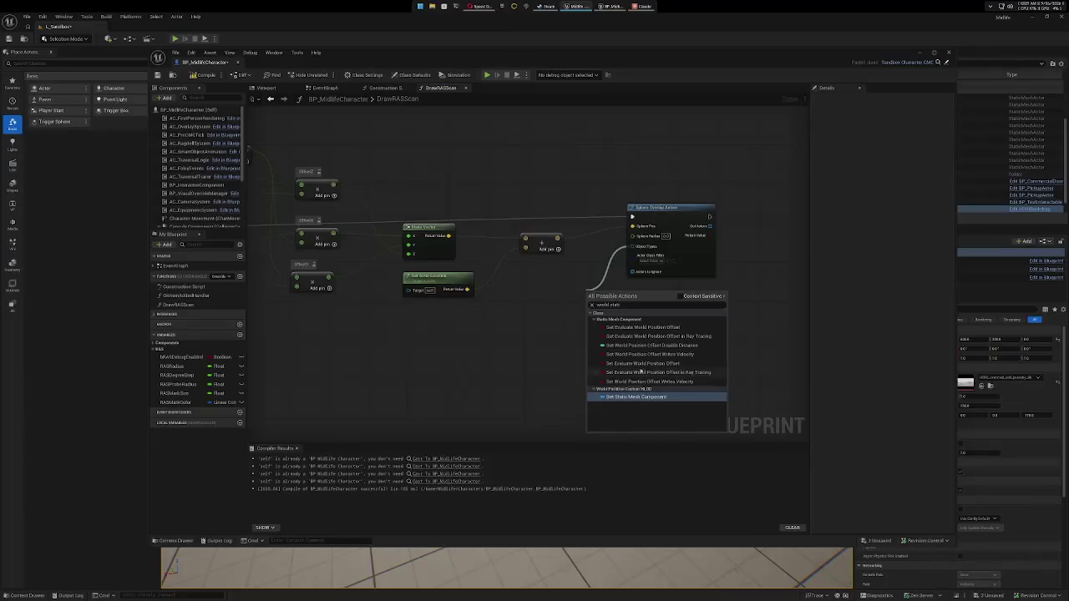
key(Escape)
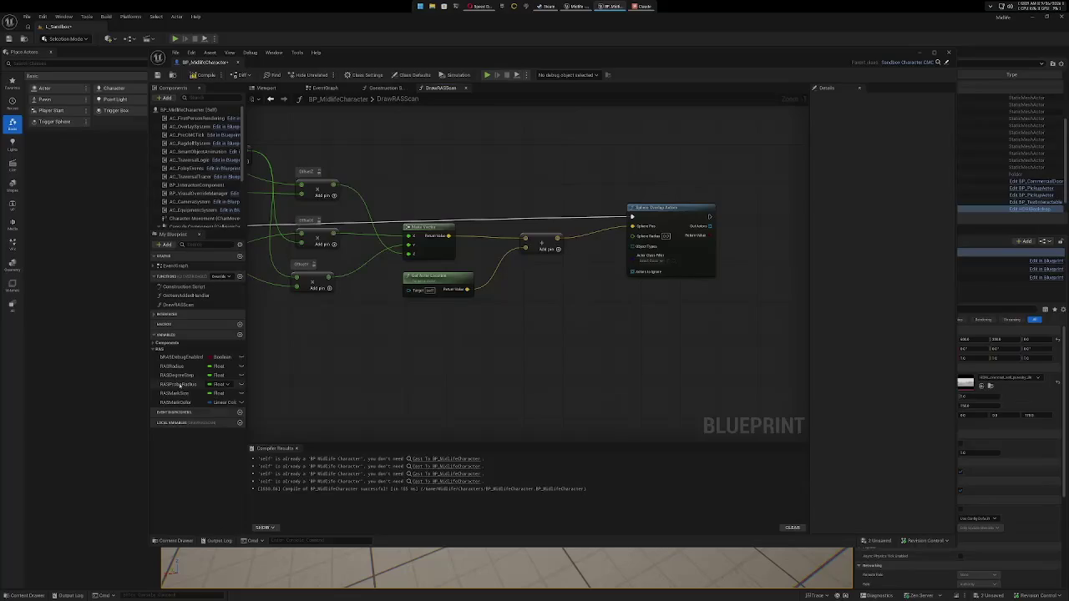
mouse_move(178, 384)
mouse_down()
mouse_move(493, 355)
mouse_move(547, 272)
mouse_move(596, 270)
mouse_move(632, 237)
mouse_up()
click(511, 359)
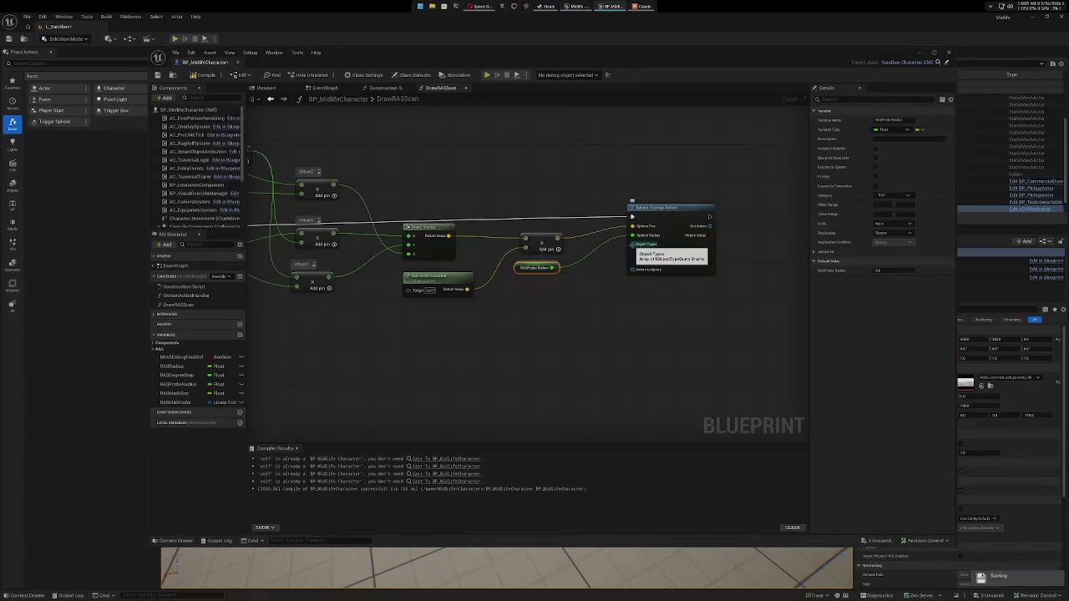
drag(632, 244, 582, 327)
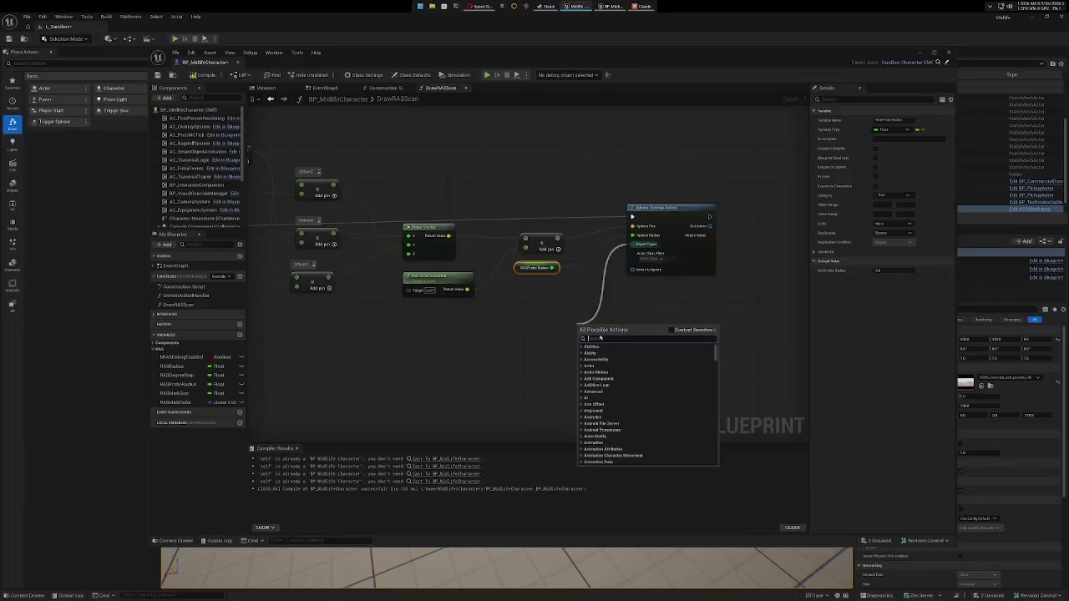
text(stat)
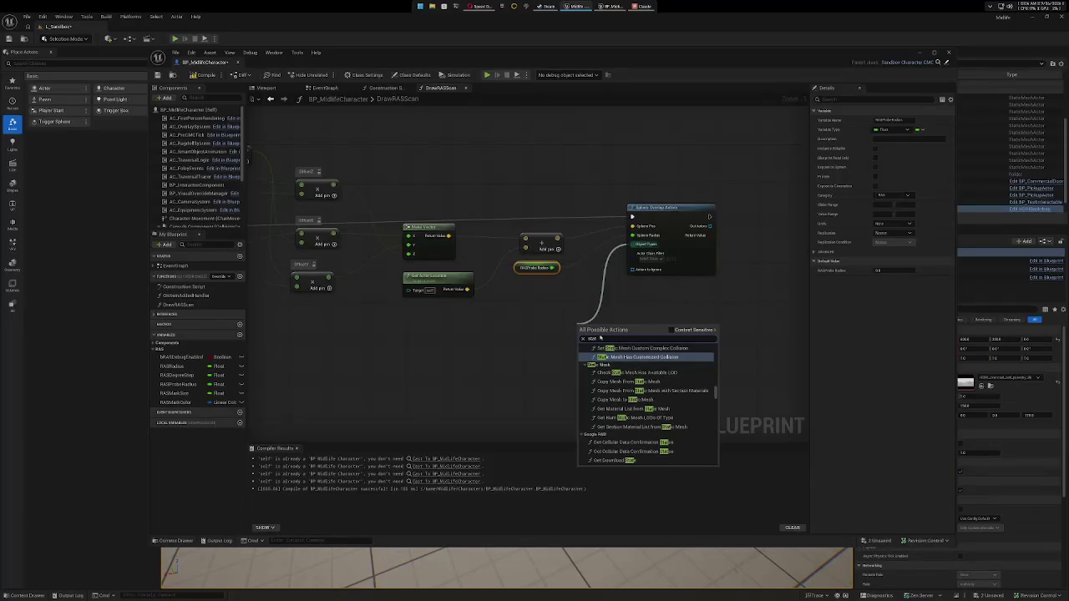
scroll(639, 398, down, 3)
scroll(639, 399, down, 3)
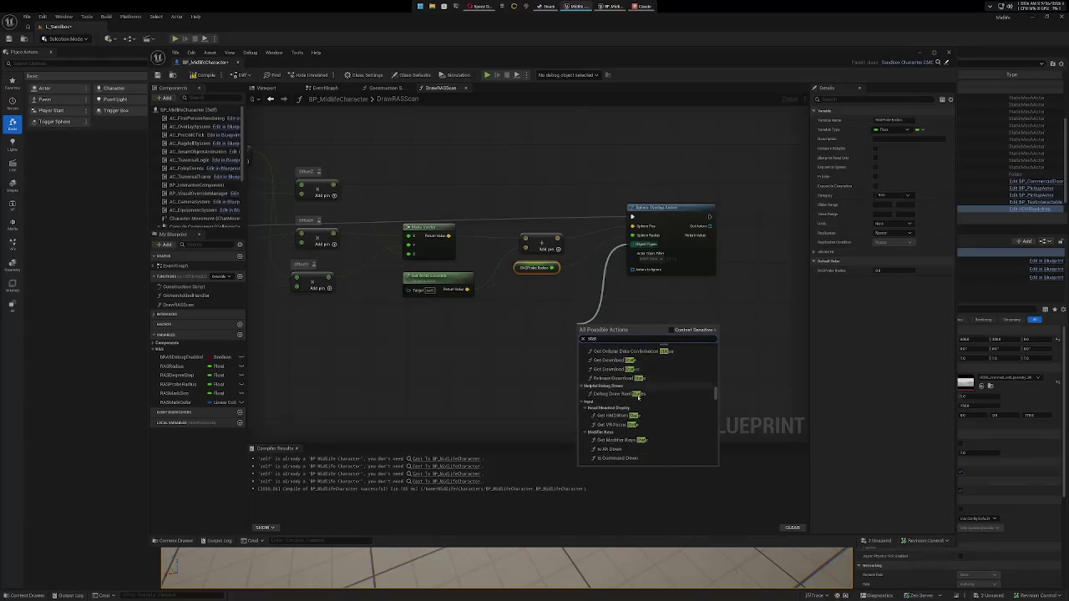
scroll(643, 384, up, 5)
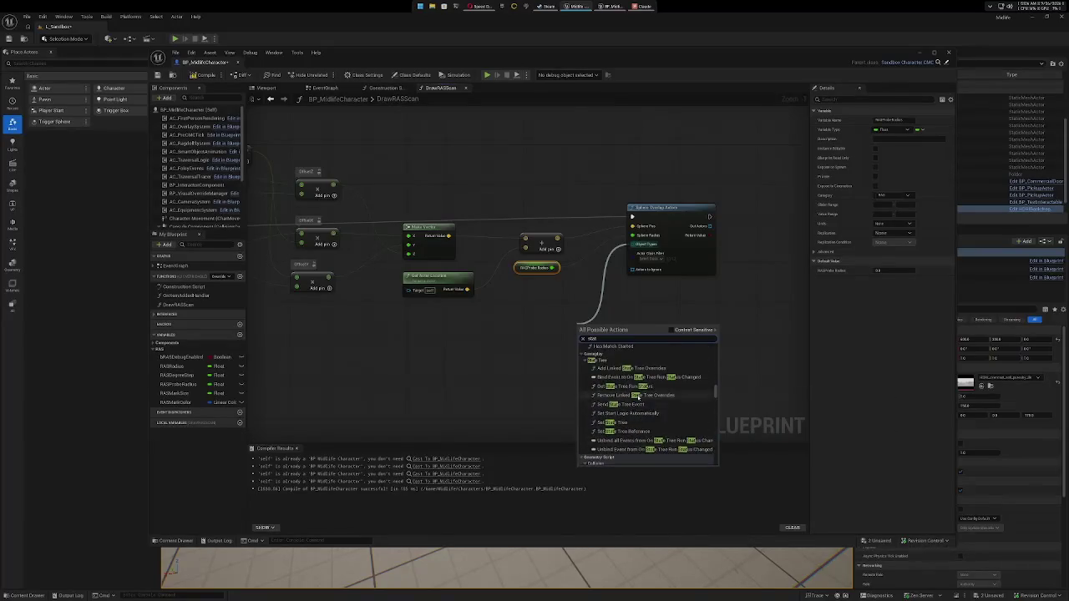
click(670, 332)
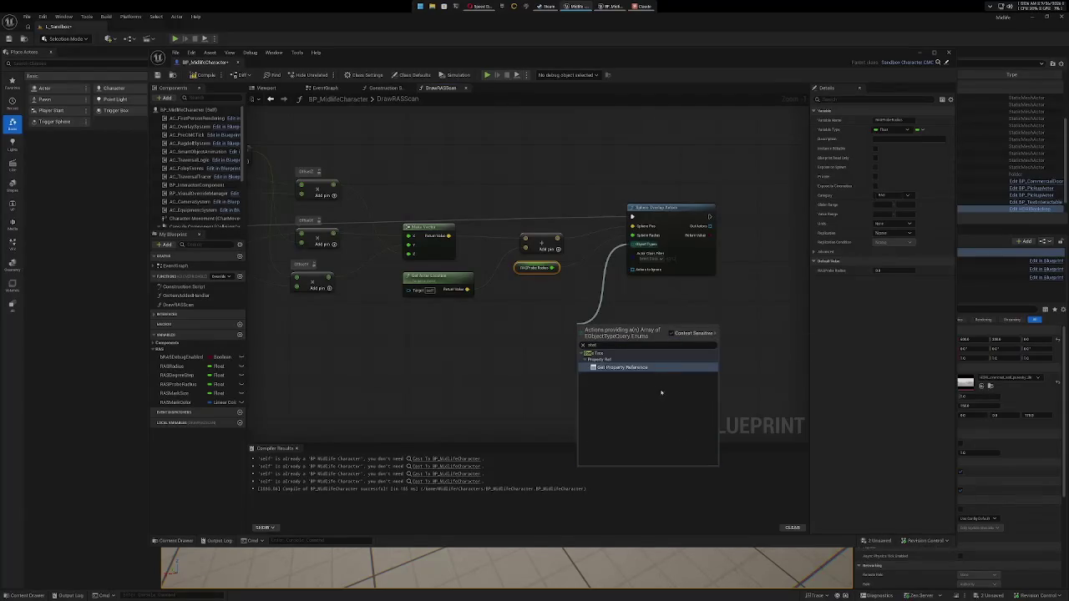
click(612, 344)
text(make)
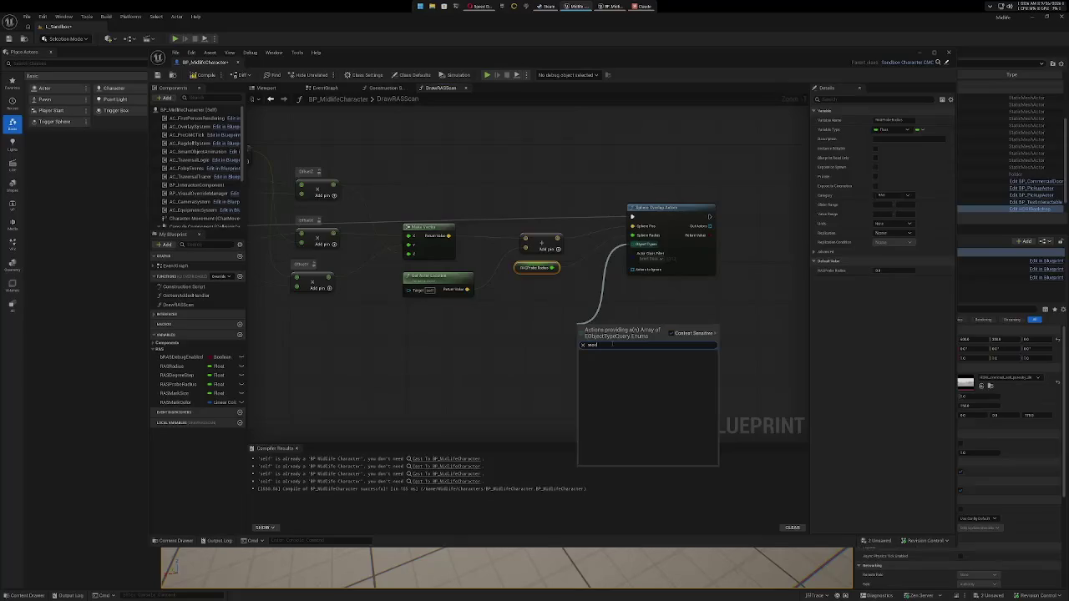
key(super+shift+s)
drag(548, 180, 765, 402)
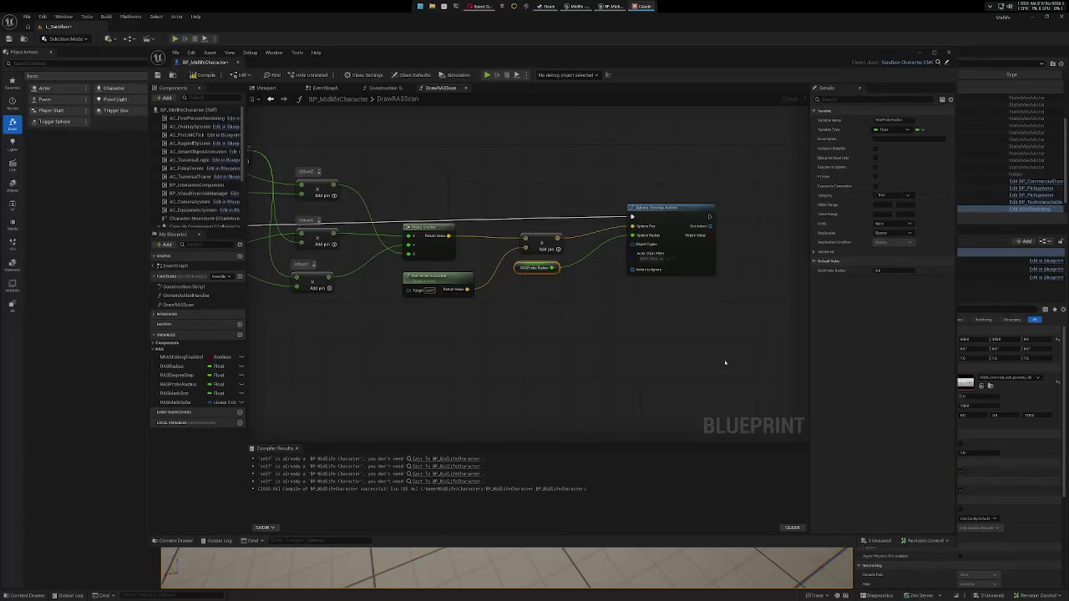
Add a LENGTH node counting the Out Actors array of Sphere Overlap Actors.
drag(725, 362, 509, 346)
drag(493, 211, 575, 219)
text(length)
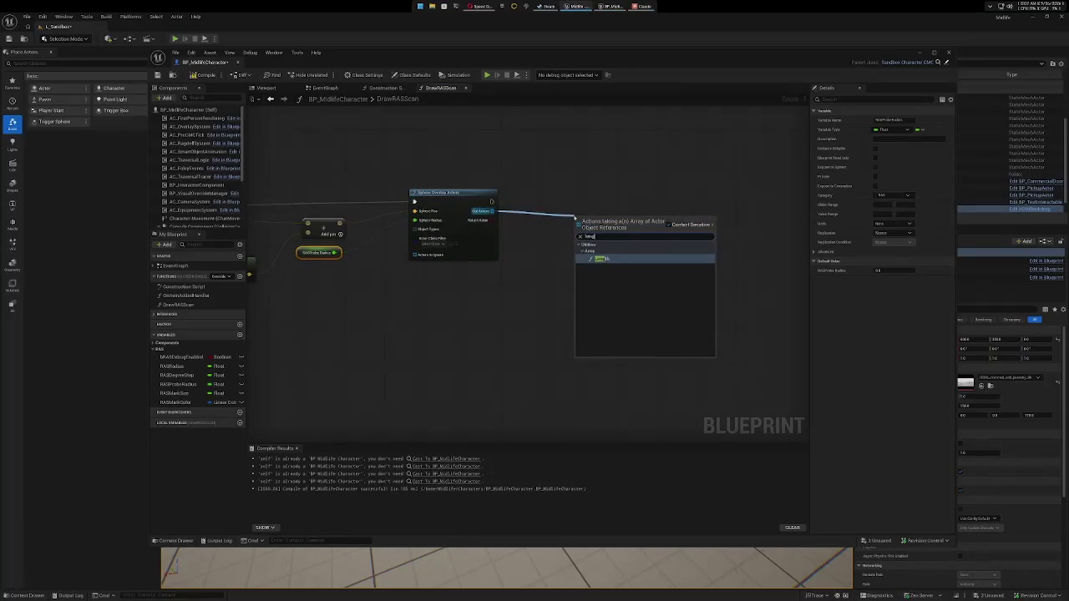
click(621, 260)
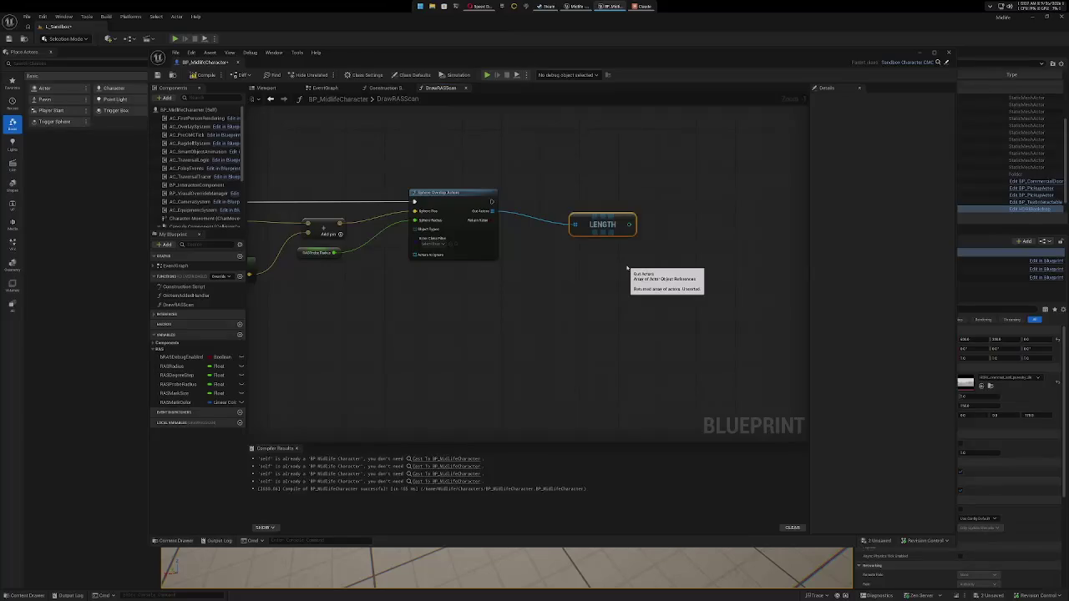
Add a greater-than comparison node fed by the LENGTH count.
drag(667, 272, 592, 282)
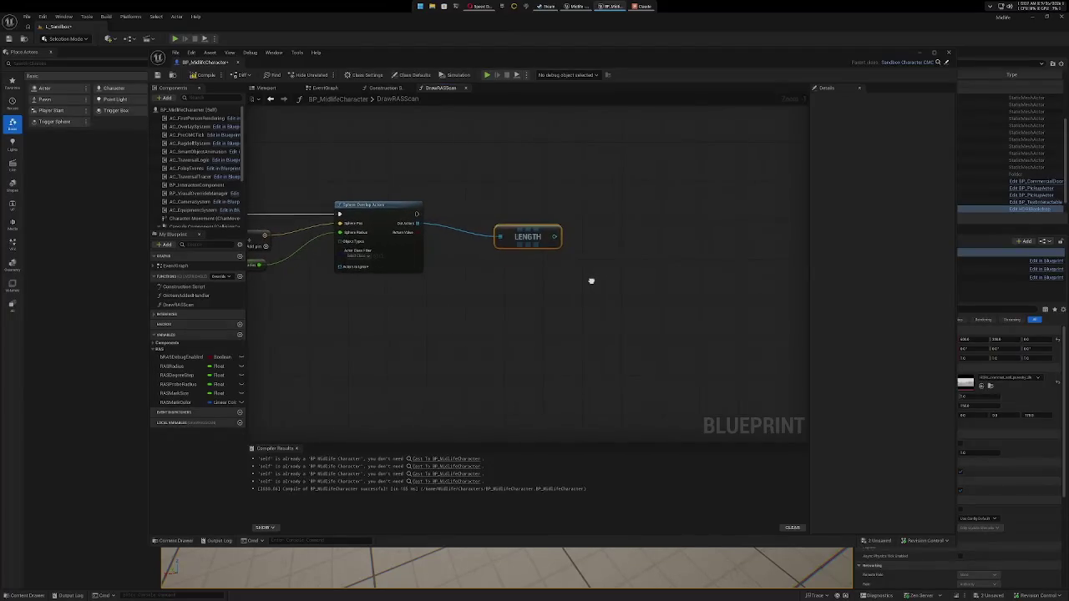
drag(554, 238, 620, 244)
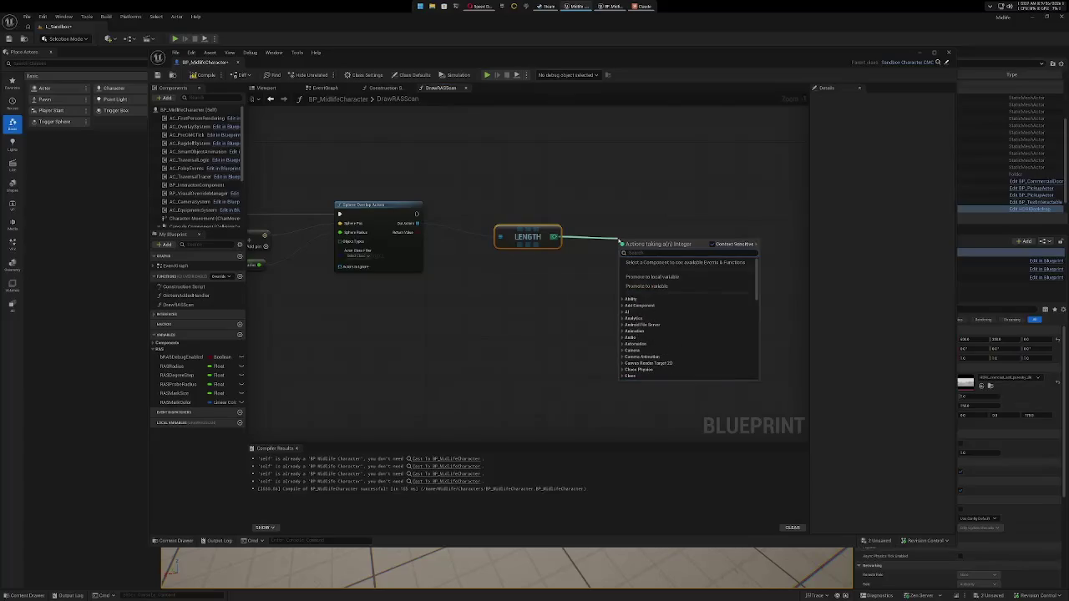
text(>)
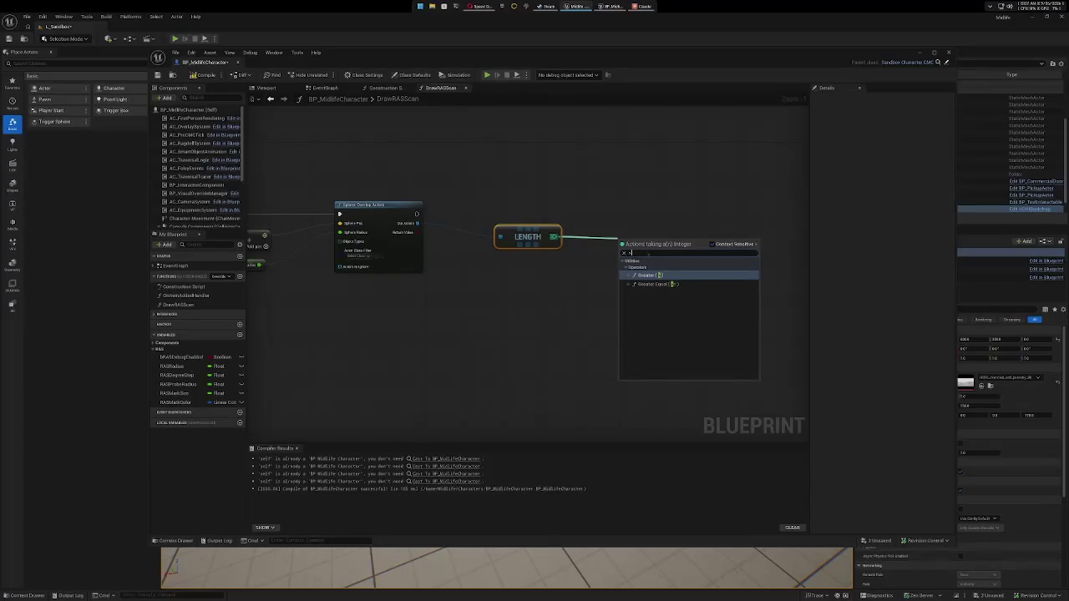
click(649, 276)
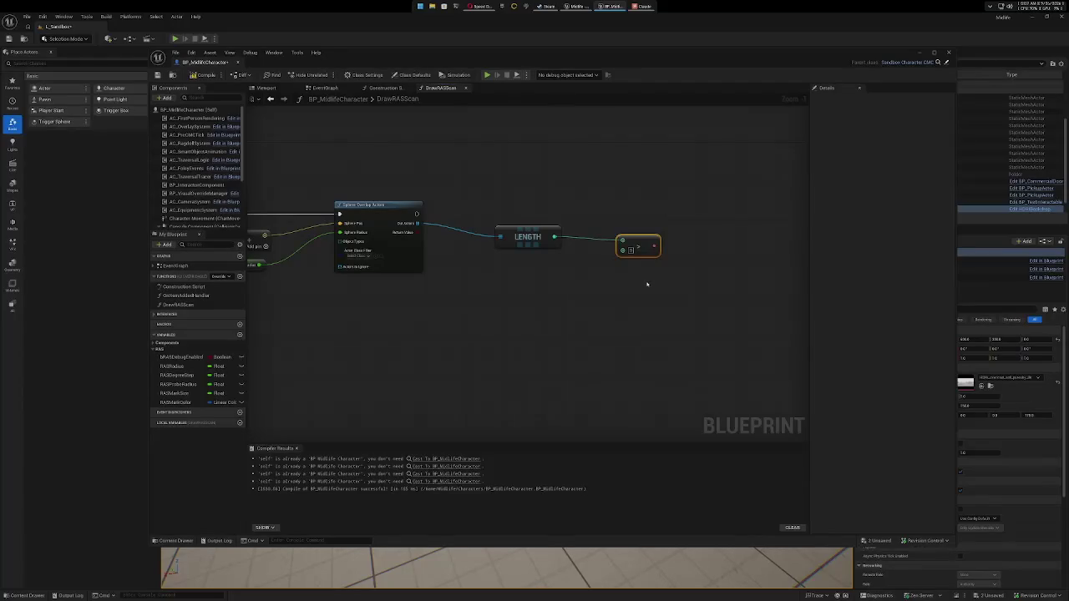
drag(649, 296, 620, 292)
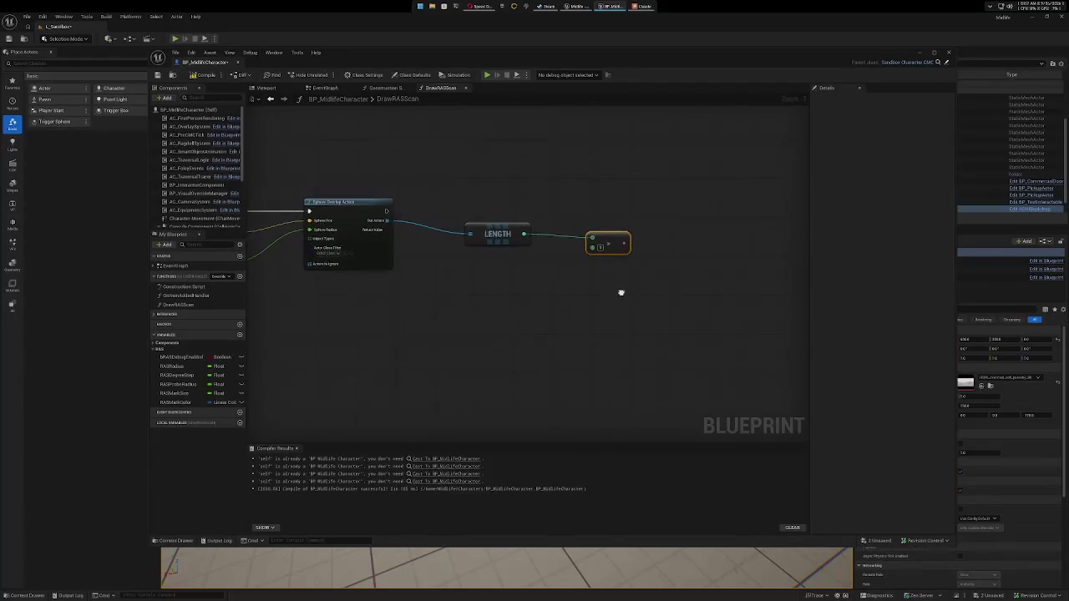
Add a Branch after Sphere Overlap Actors, its Condition driven by the greater-than result.
drag(384, 211, 689, 216)
text(branch)
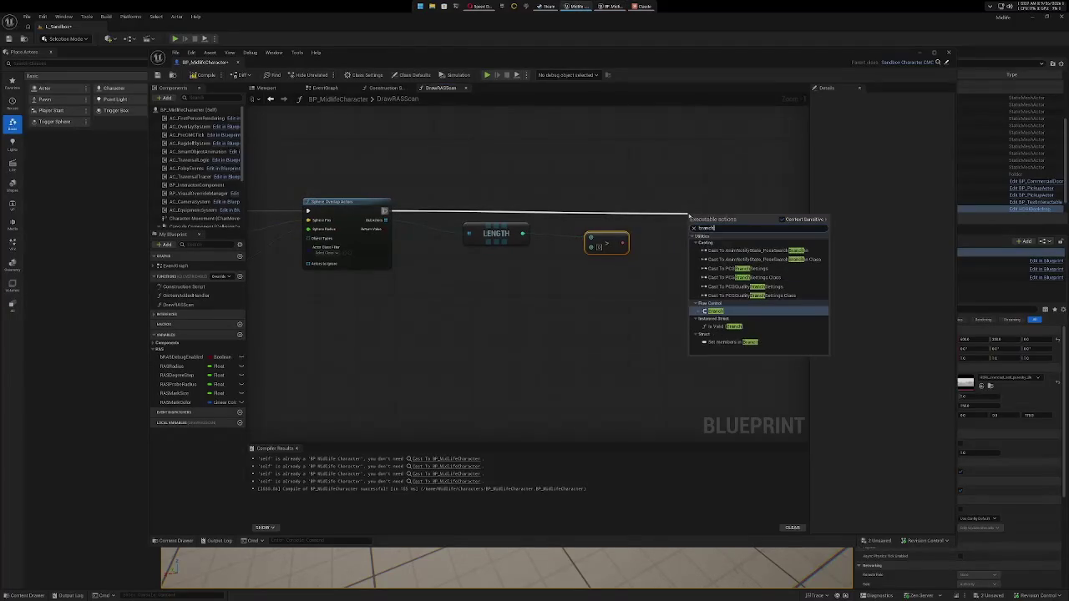
click(752, 311)
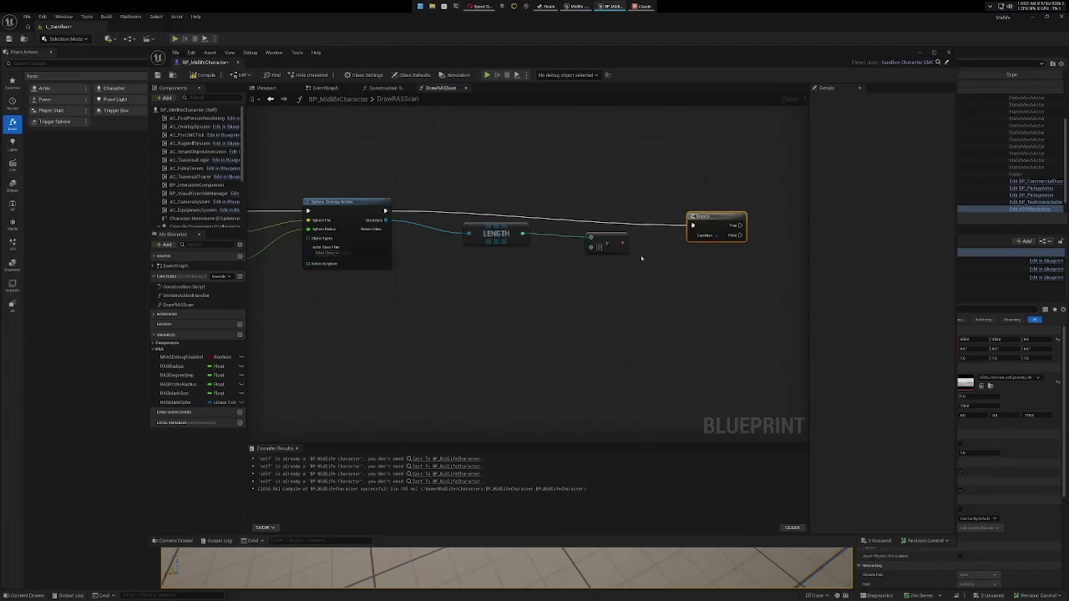
drag(623, 244, 693, 235)
Line up the LENGTH, comparison and Branch nodes in a tidy row.
mouse_move(687, 272)
mouse_down()
mouse_move(651, 272)
mouse_move(764, 270)
mouse_up()
drag(597, 223, 542, 227)
drag(685, 237, 605, 229)
drag(704, 258, 644, 276)
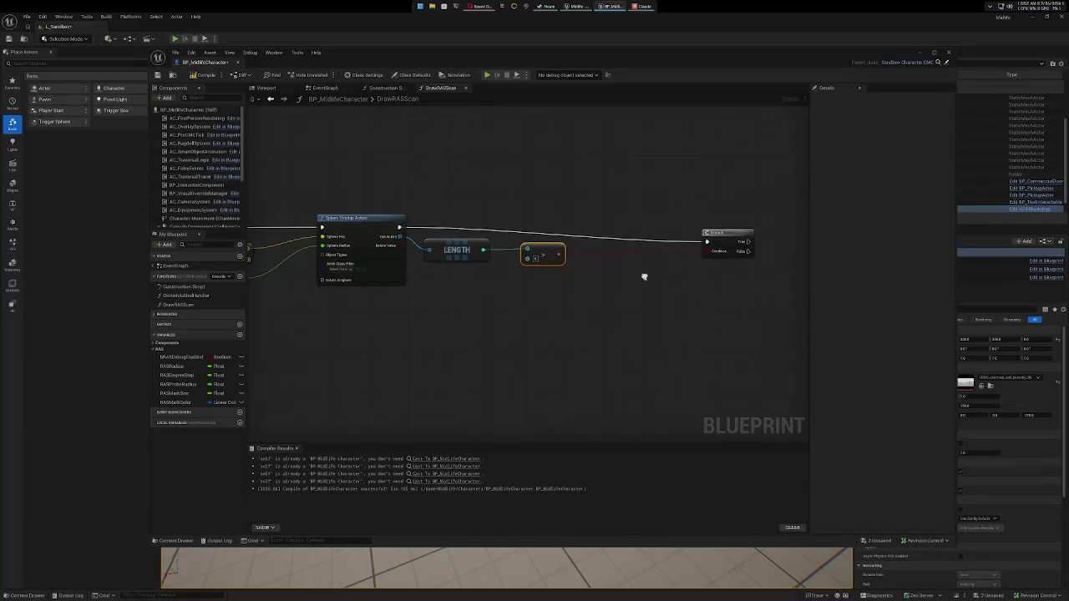
drag(739, 237, 618, 221)
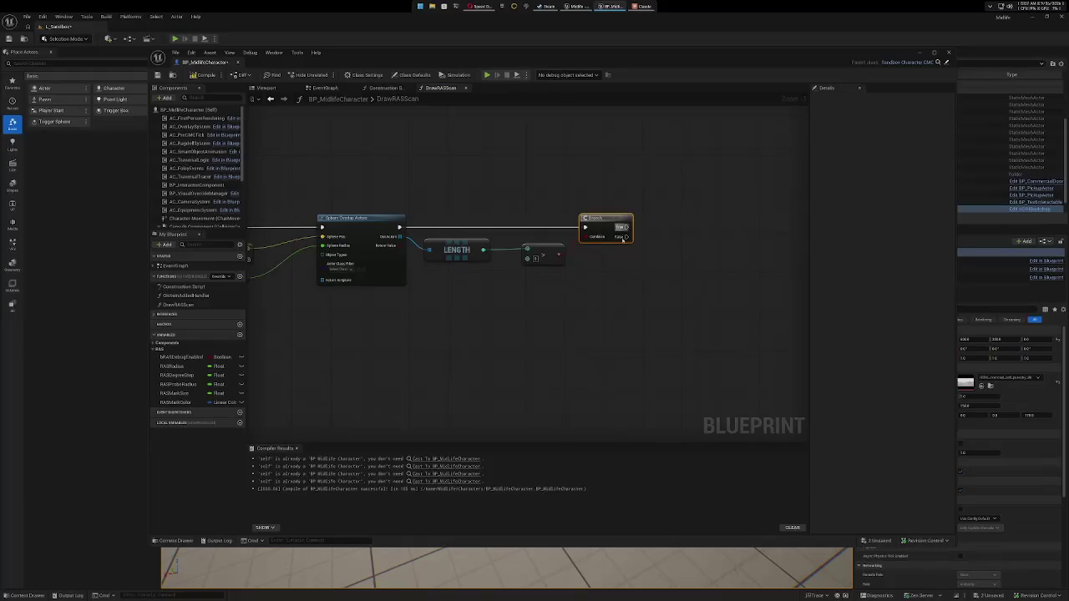
drag(545, 245, 535, 246)
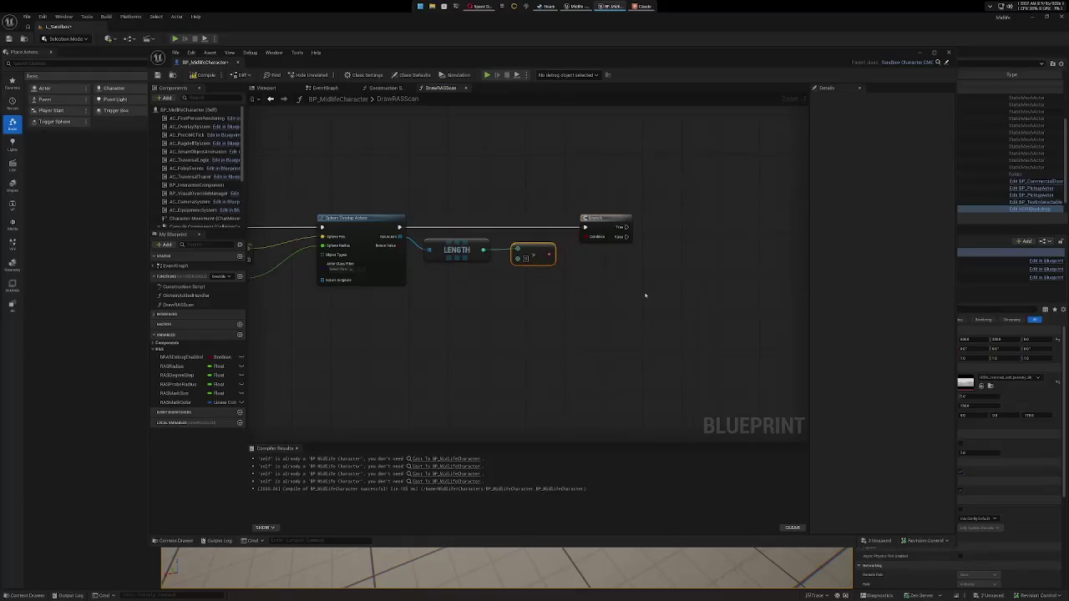
drag(645, 296, 602, 296)
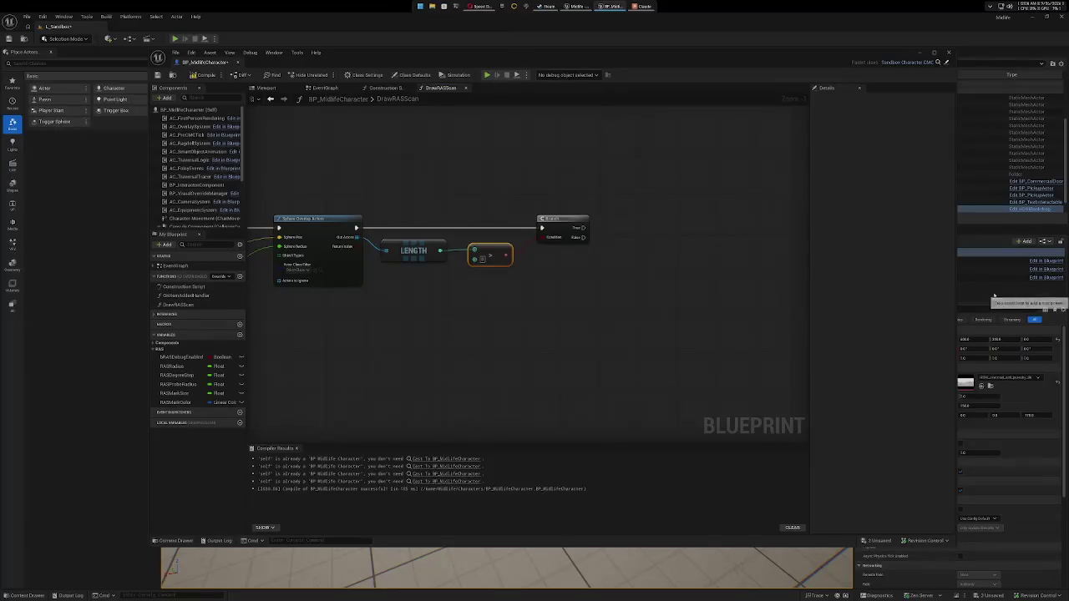
drag(587, 227, 706, 223)
Add a Draw Debug Line node on the Branch's True output and align it.
text(draw)
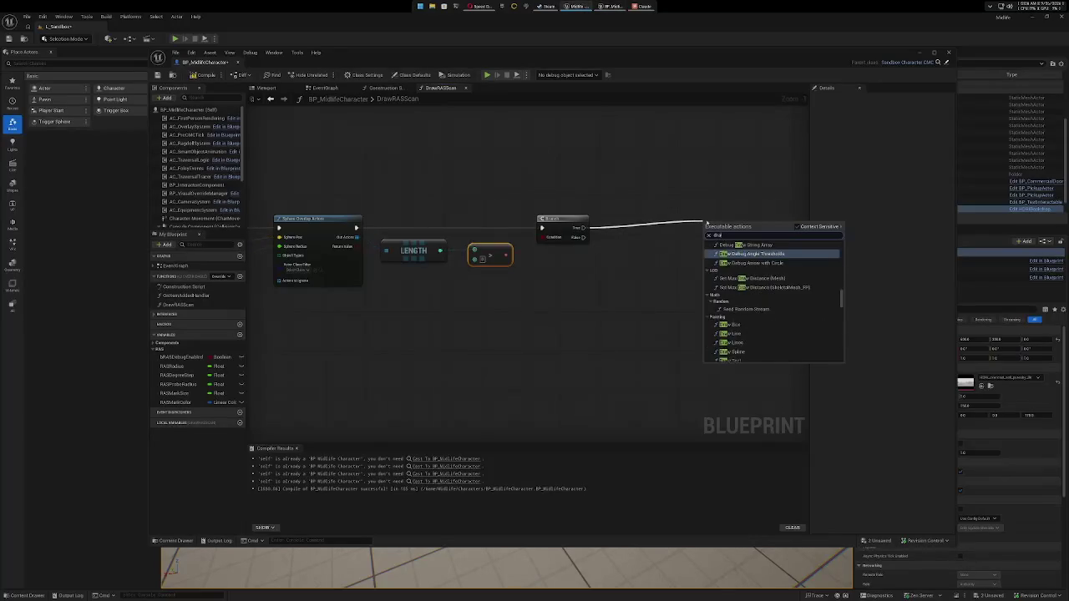
text( debu)
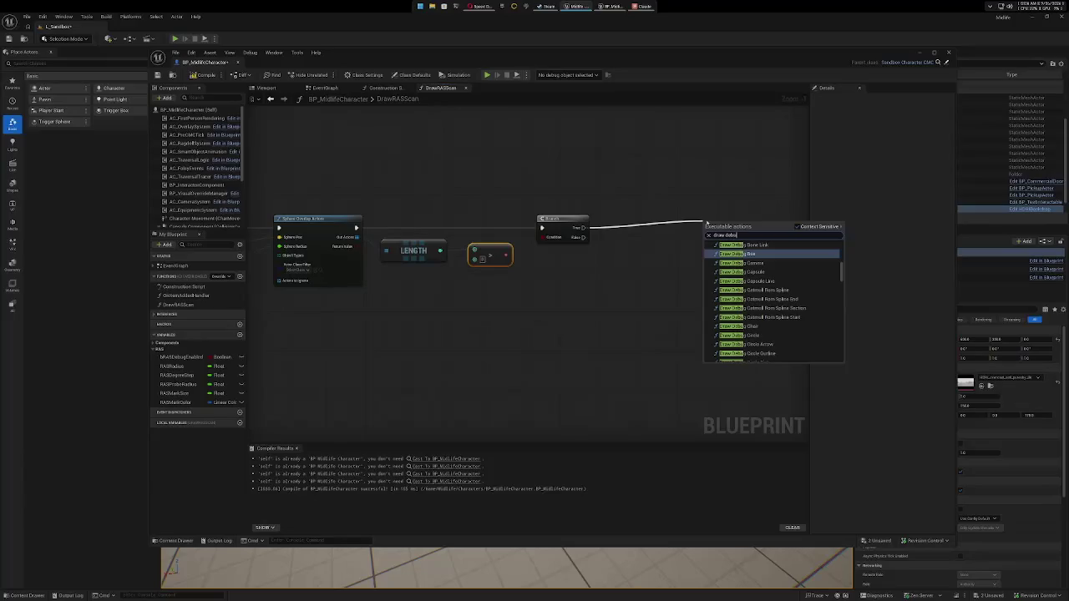
text(g lin)
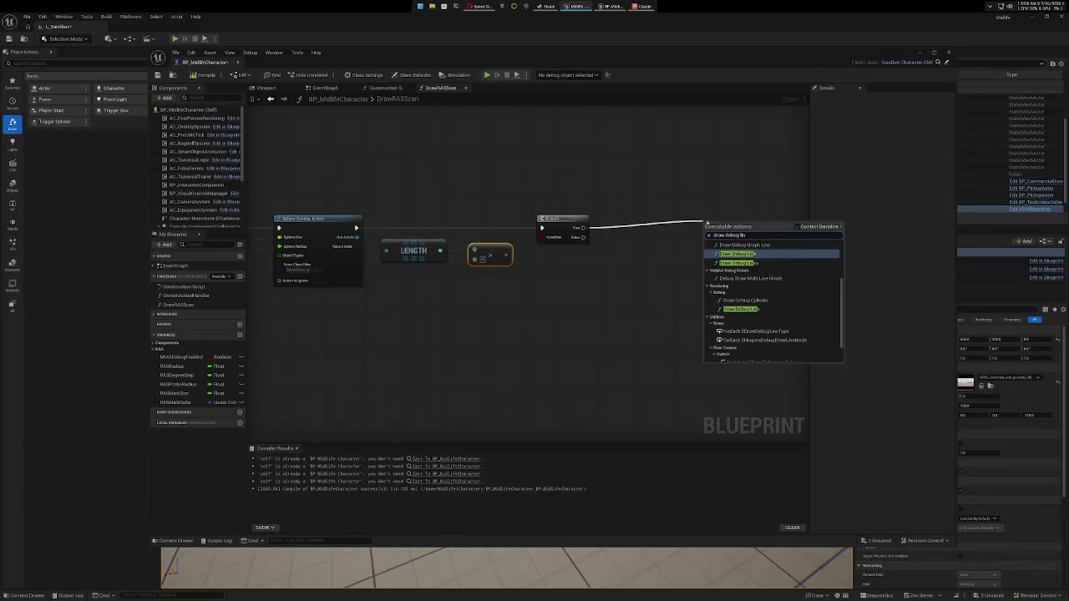
click(760, 253)
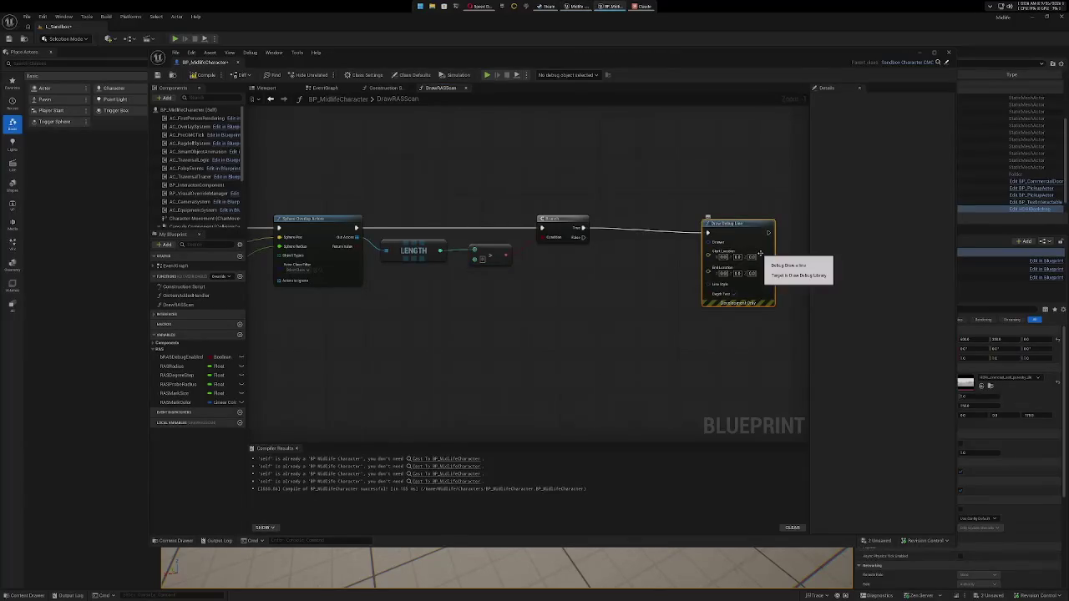
drag(754, 226, 742, 219)
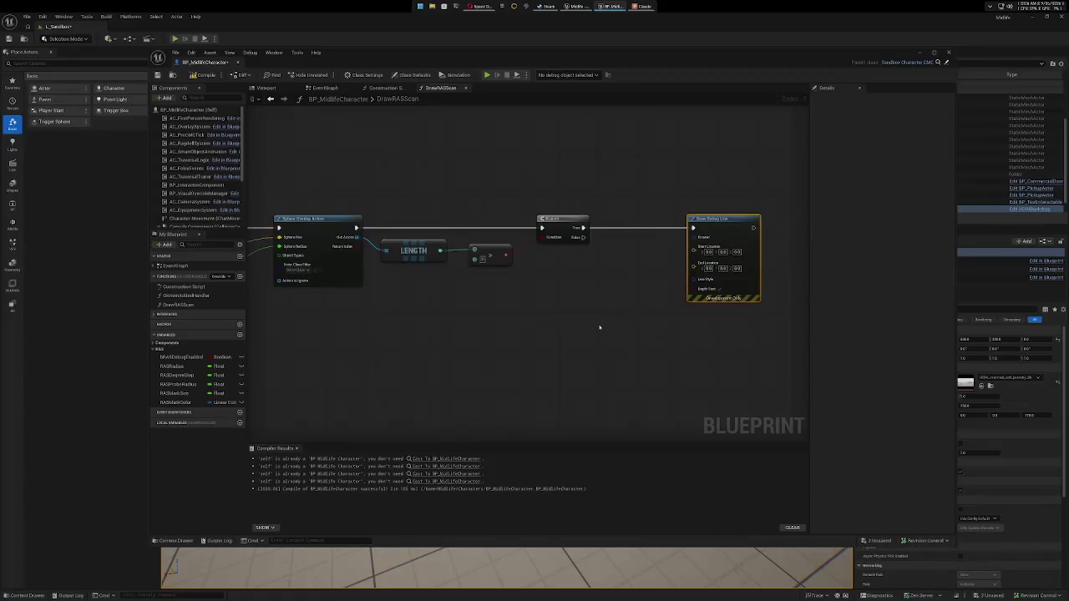
scroll(583, 335, down, 2)
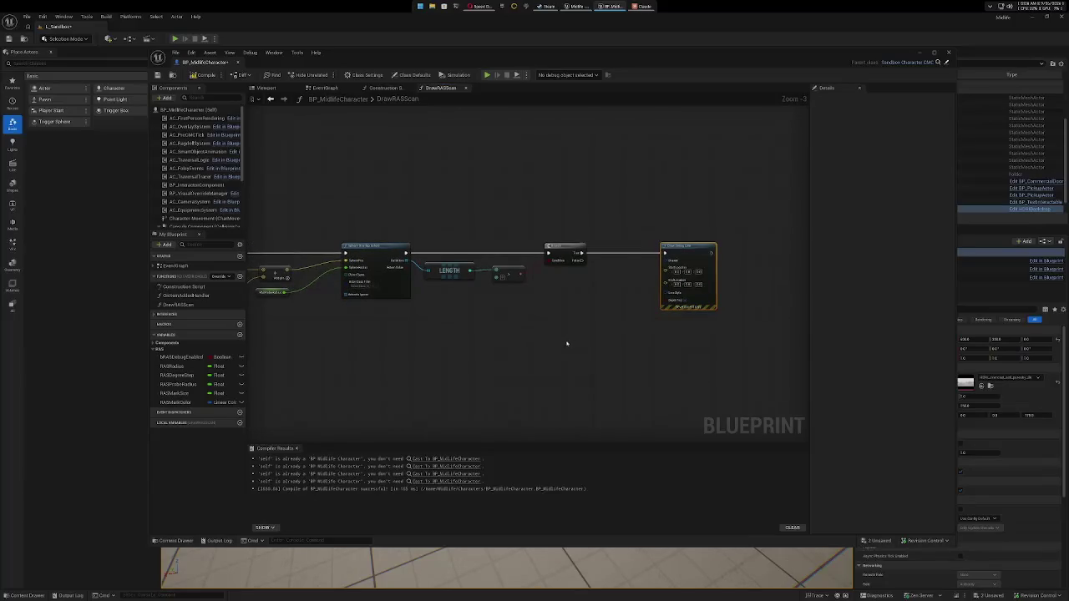
mouse_move(436, 356)
mouse_down()
mouse_move(527, 339)
mouse_move(498, 334)
mouse_up()
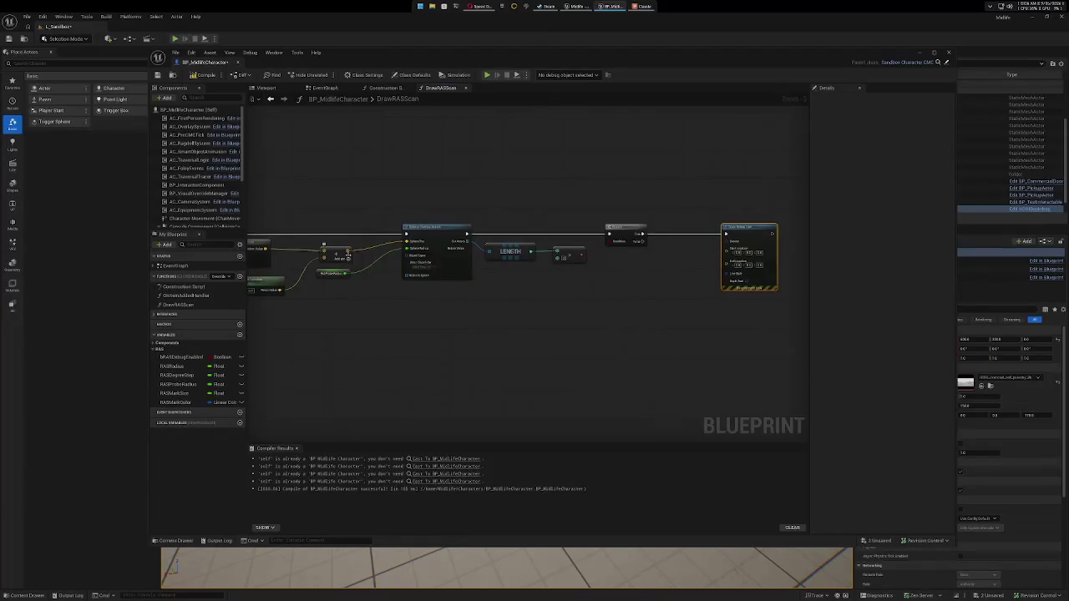
Place a RASMarkSize getter below the Branch and Draw Debug Line nodes.
mouse_move(177, 392)
mouse_down()
mouse_move(431, 386)
mouse_move(672, 255)
mouse_up()
click(690, 265)
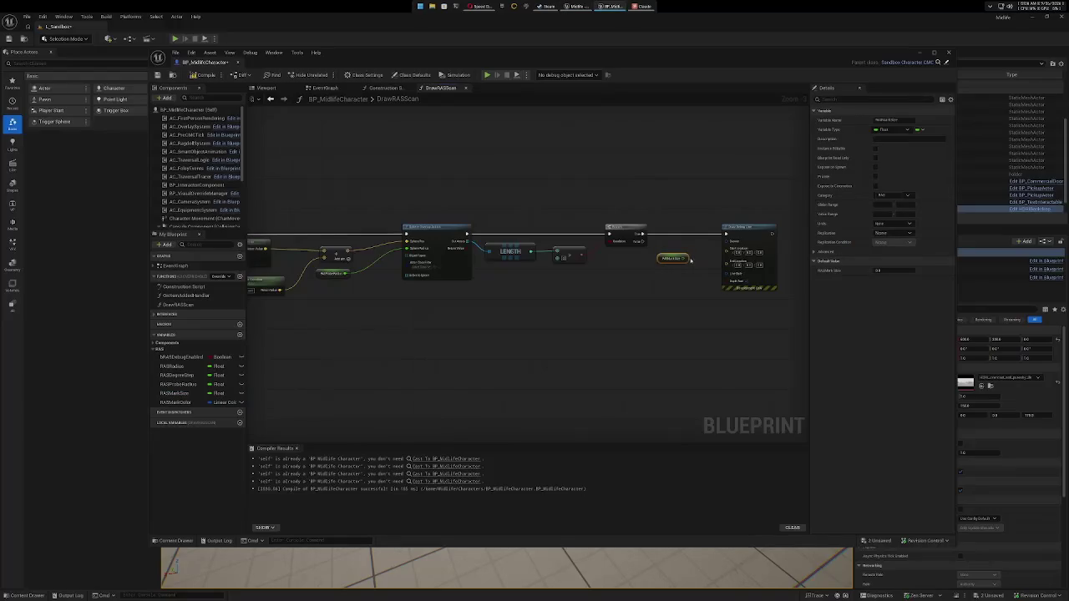
drag(666, 256, 625, 270)
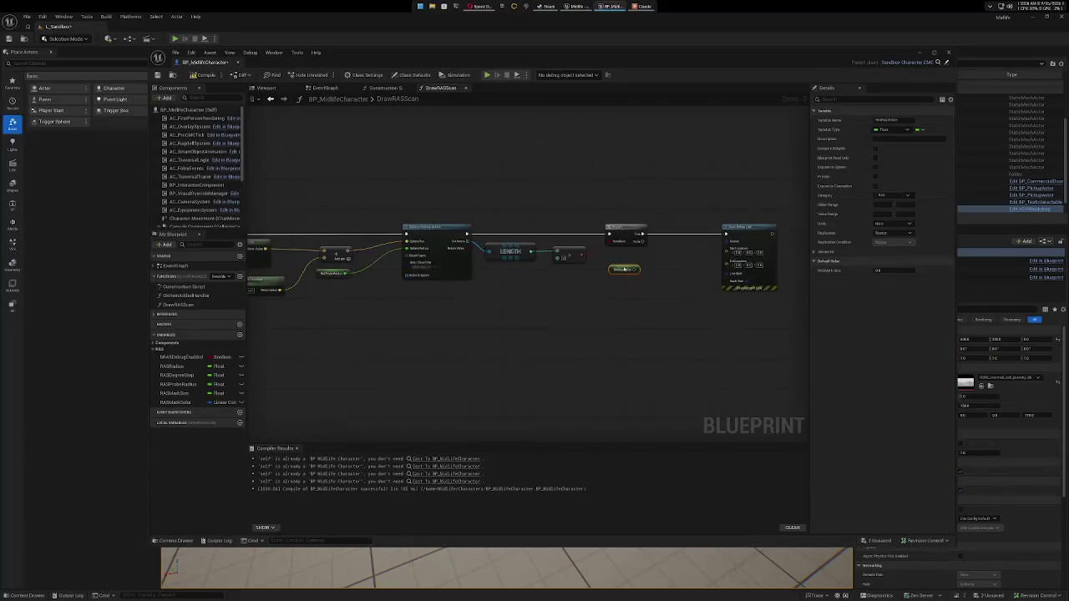
drag(625, 270, 594, 295)
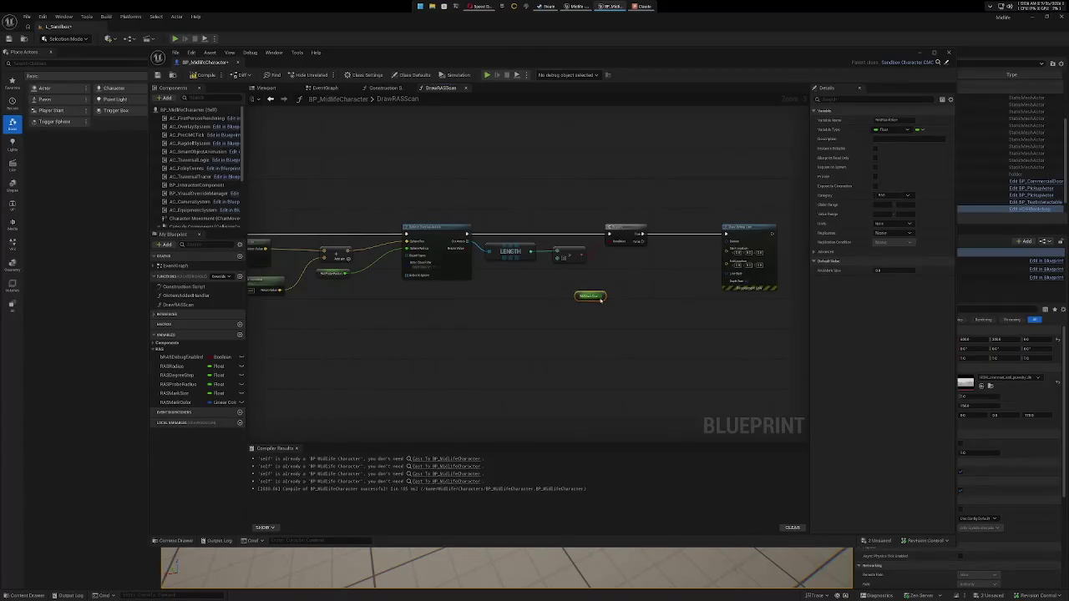
drag(605, 295, 633, 294)
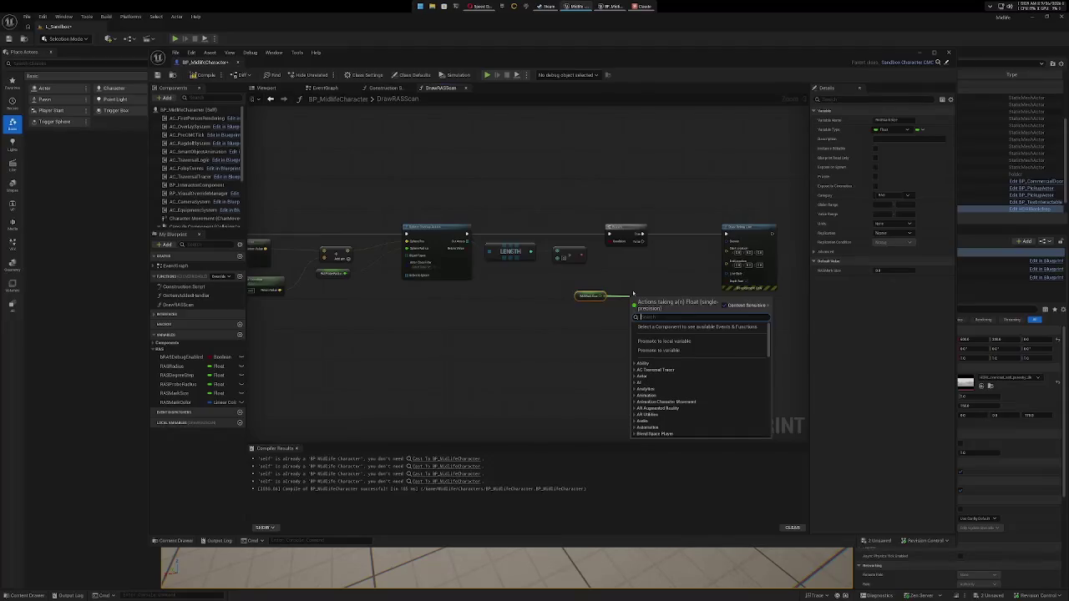
Add a Make Vector node with RASMarkSize wired into its X input.
text(make)
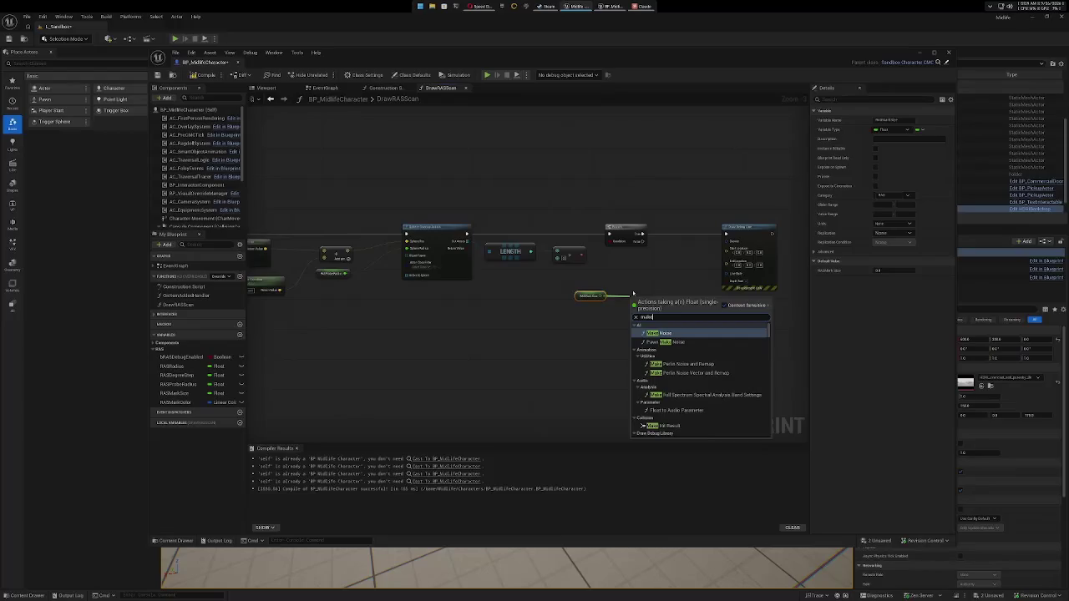
text( vector)
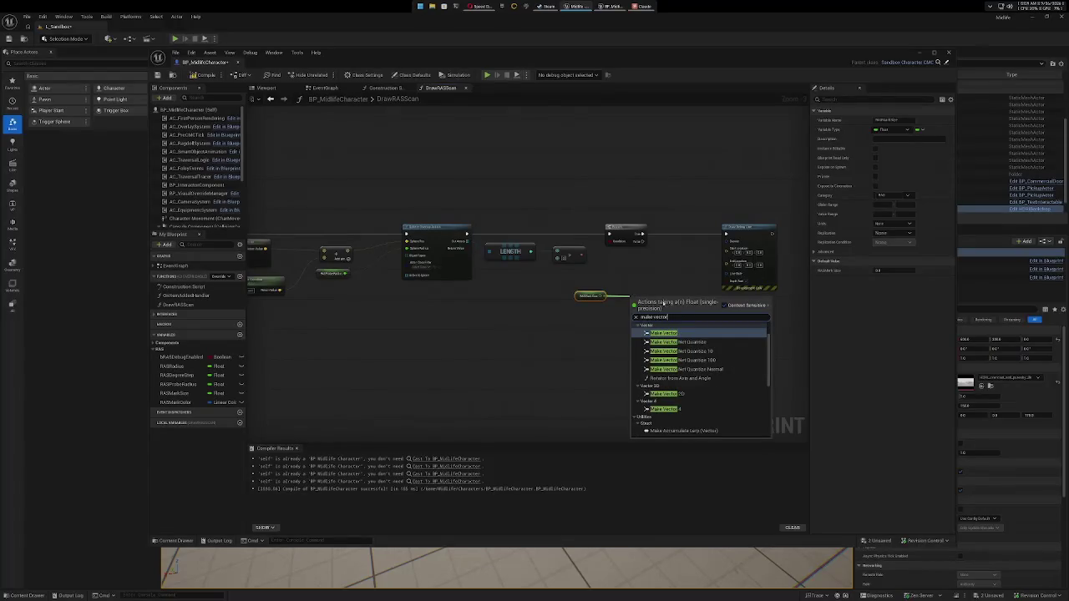
click(685, 332)
mouse_move(666, 297)
mouse_down()
mouse_move(650, 269)
mouse_move(663, 253)
mouse_move(725, 249)
mouse_up()
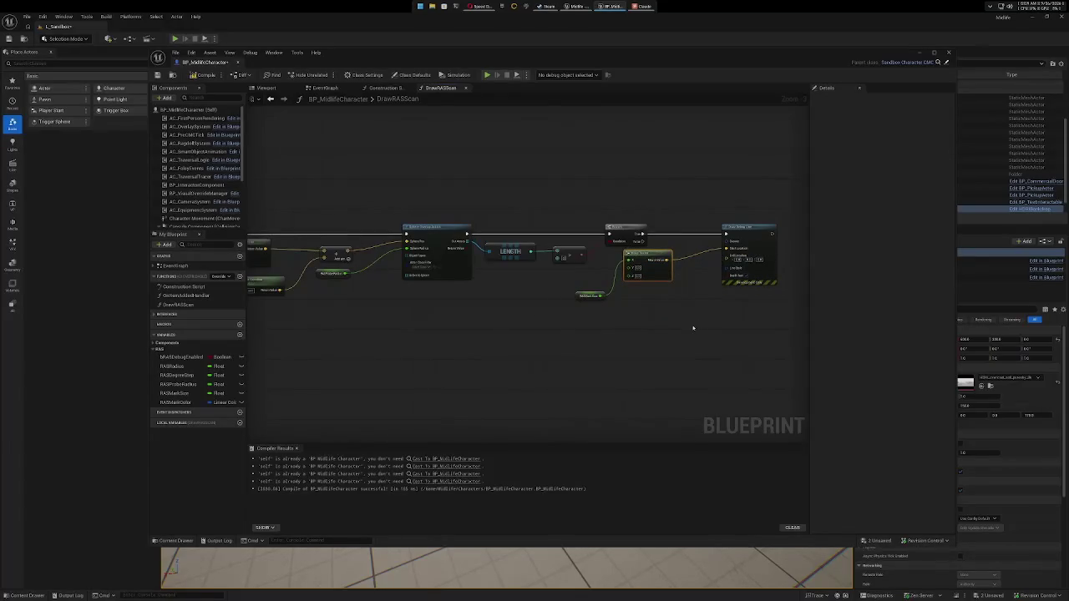
drag(590, 296, 606, 266)
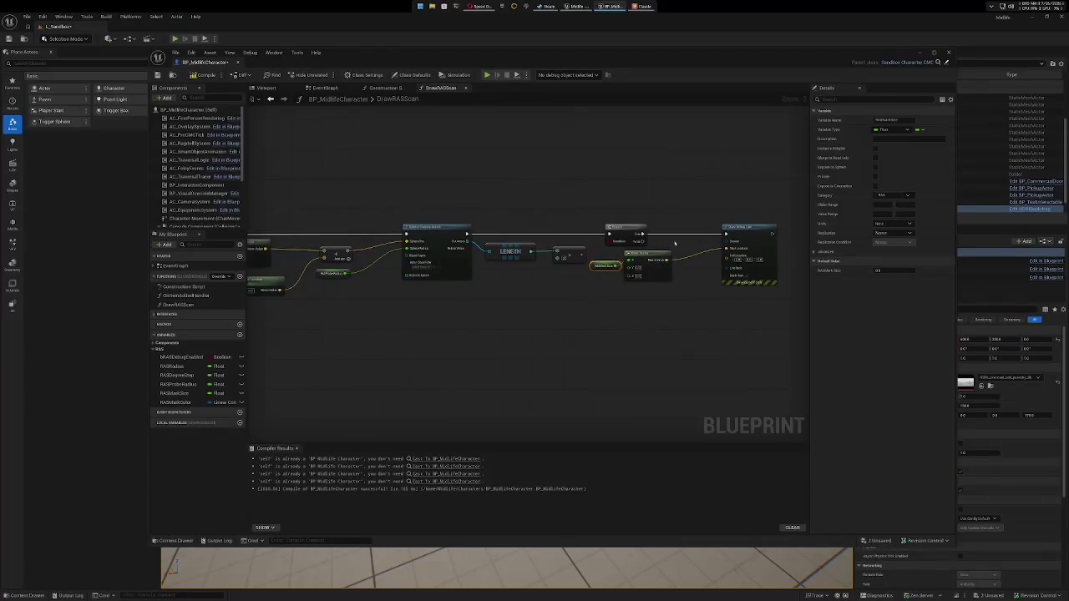
Break Draw Debug Line's Start Location link and move the vector nodes below the chain.
right_click(728, 249)
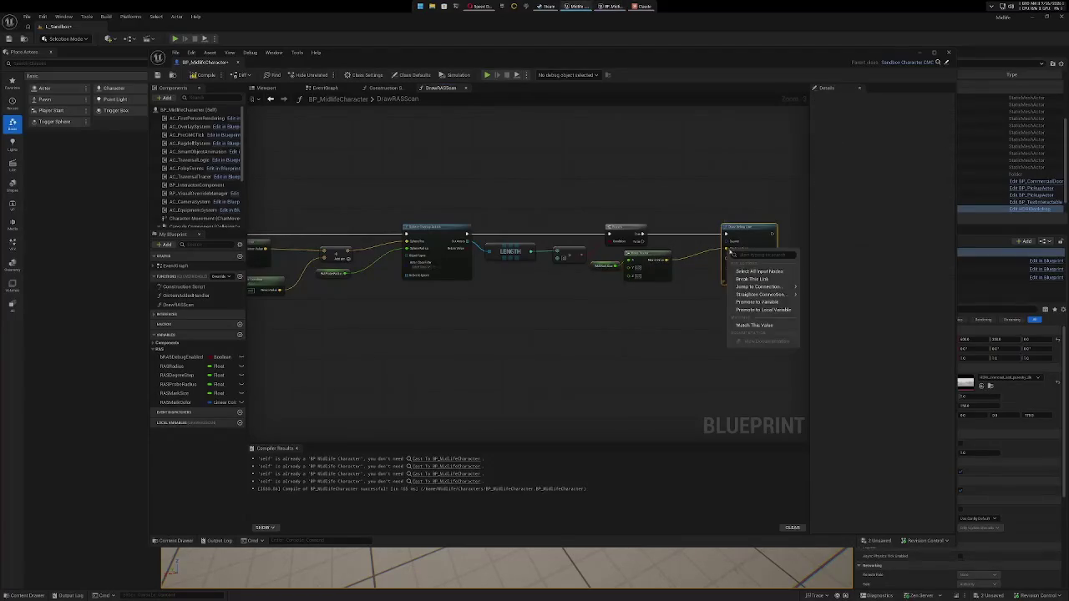
click(748, 279)
mouse_move(609, 255)
mouse_down()
mouse_move(661, 266)
mouse_move(638, 303)
mouse_move(571, 346)
mouse_up()
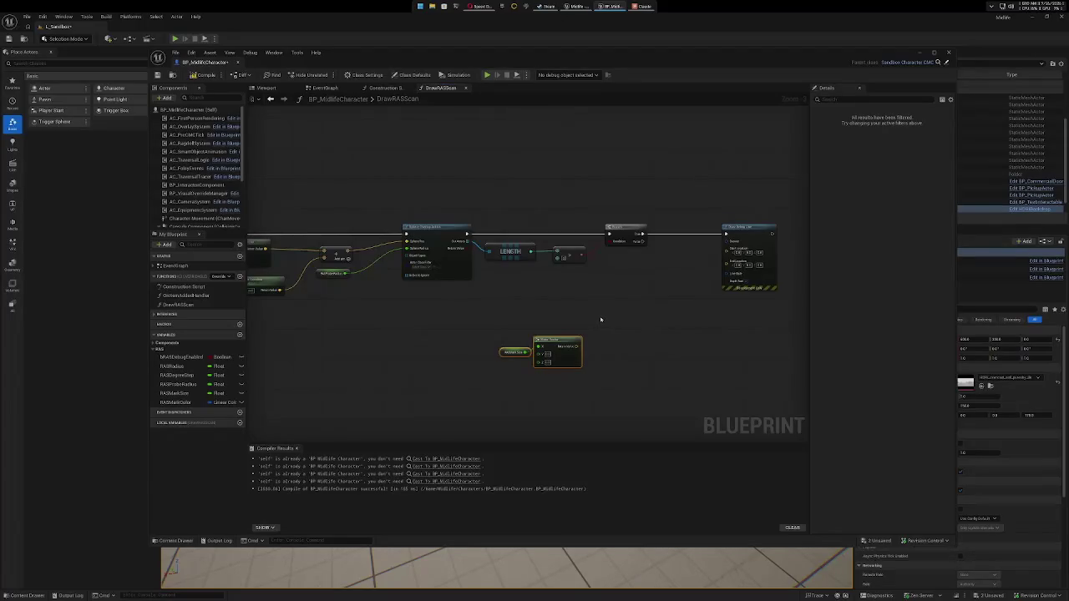
Add a vector Add node that sums the RASMarkSize Make Vector output with the earlier vector result.
mouse_move(527, 340)
mouse_down()
mouse_move(497, 358)
mouse_move(601, 330)
mouse_up()
text(add)
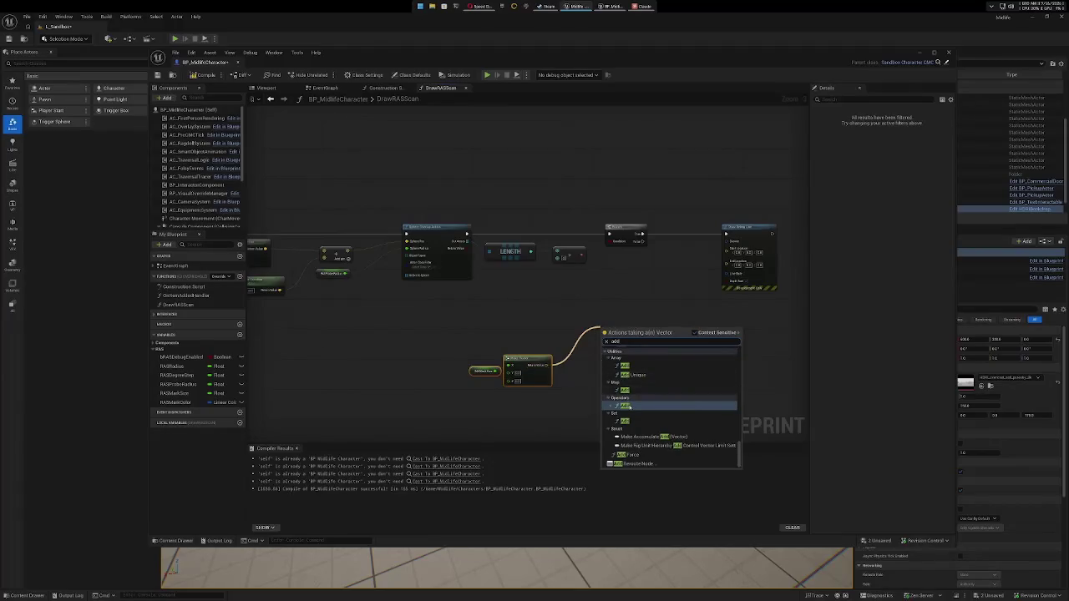
click(627, 405)
right_click(599, 335)
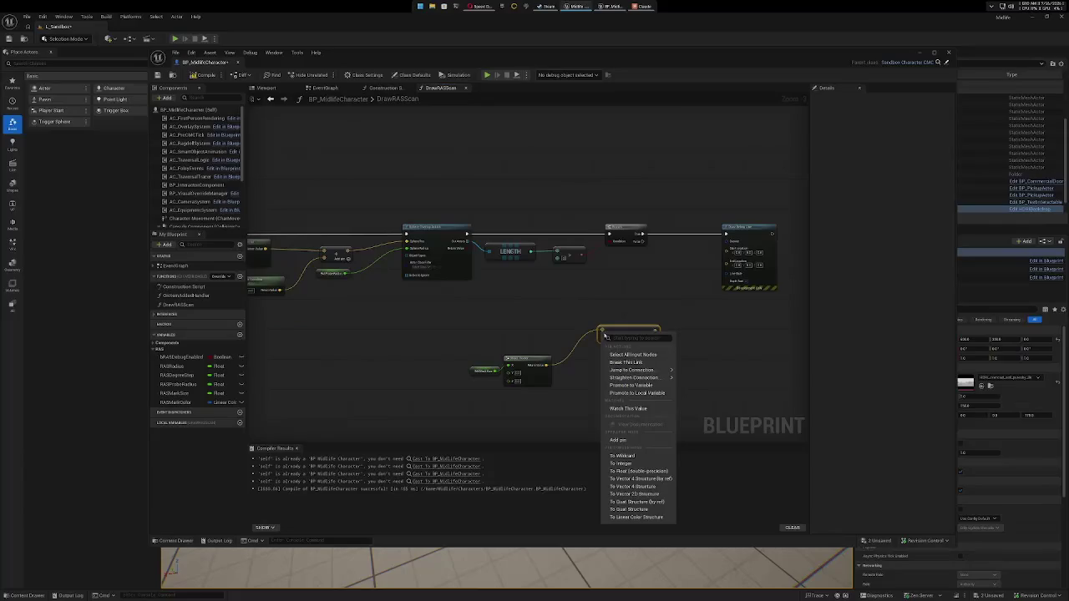
click(632, 360)
drag(545, 364, 601, 335)
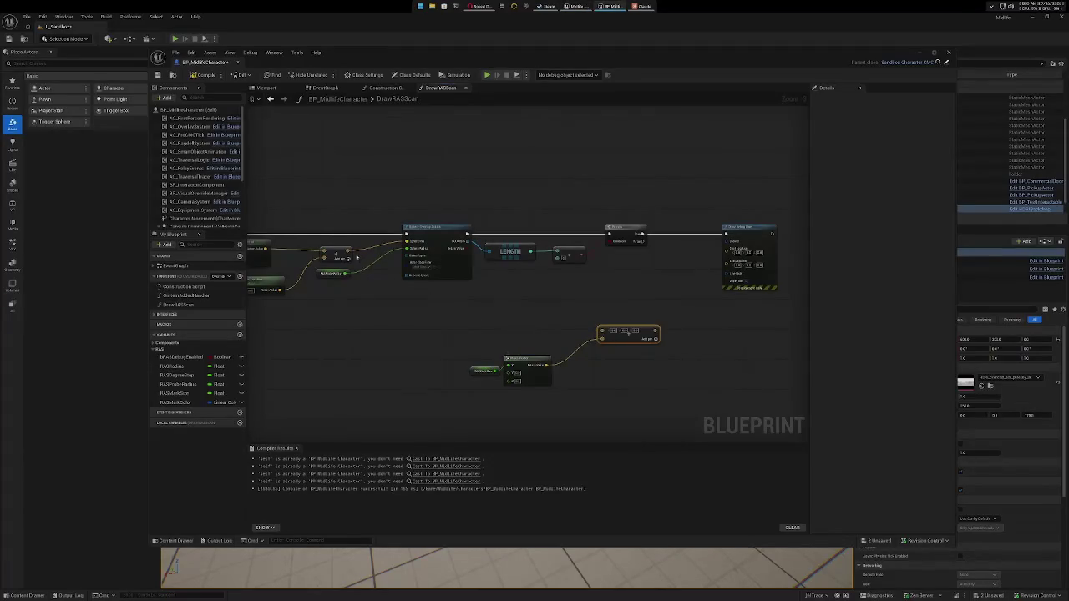
mouse_move(350, 257)
mouse_down()
mouse_move(522, 326)
mouse_move(601, 333)
mouse_move(583, 317)
mouse_move(576, 287)
mouse_move(587, 282)
mouse_up()
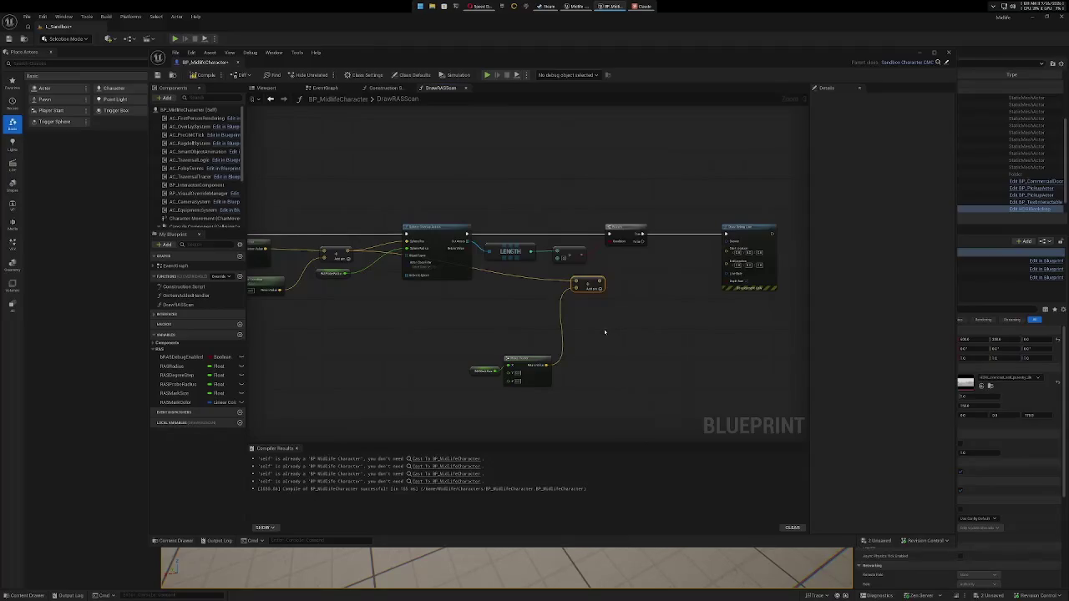
Add a vector Subtract node aligned below the Add node, fed by Make Vector and the base vector.
drag(548, 365, 610, 341)
text(-)
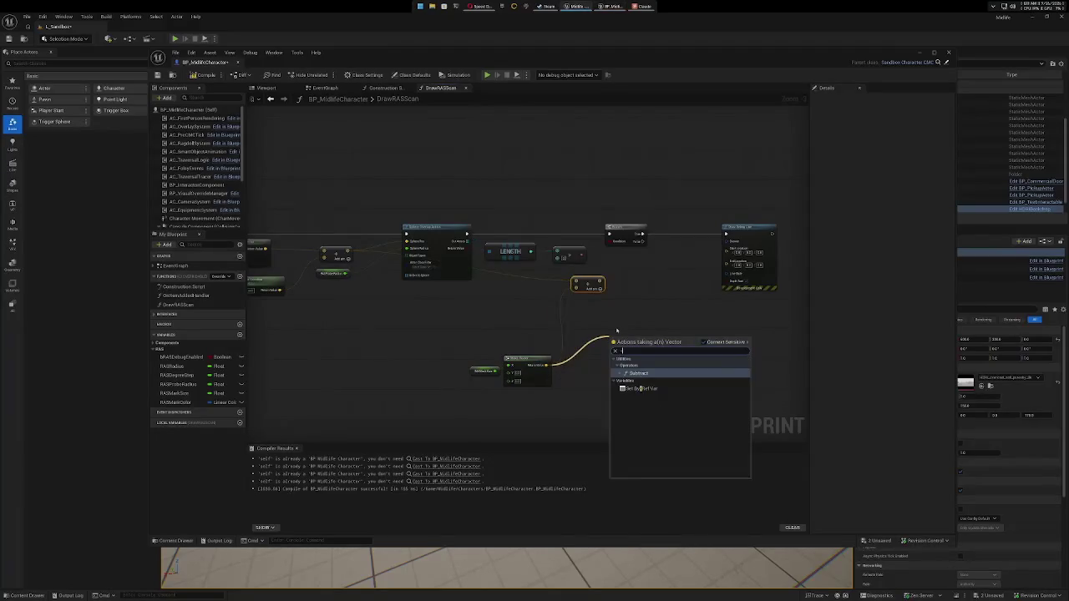
click(653, 373)
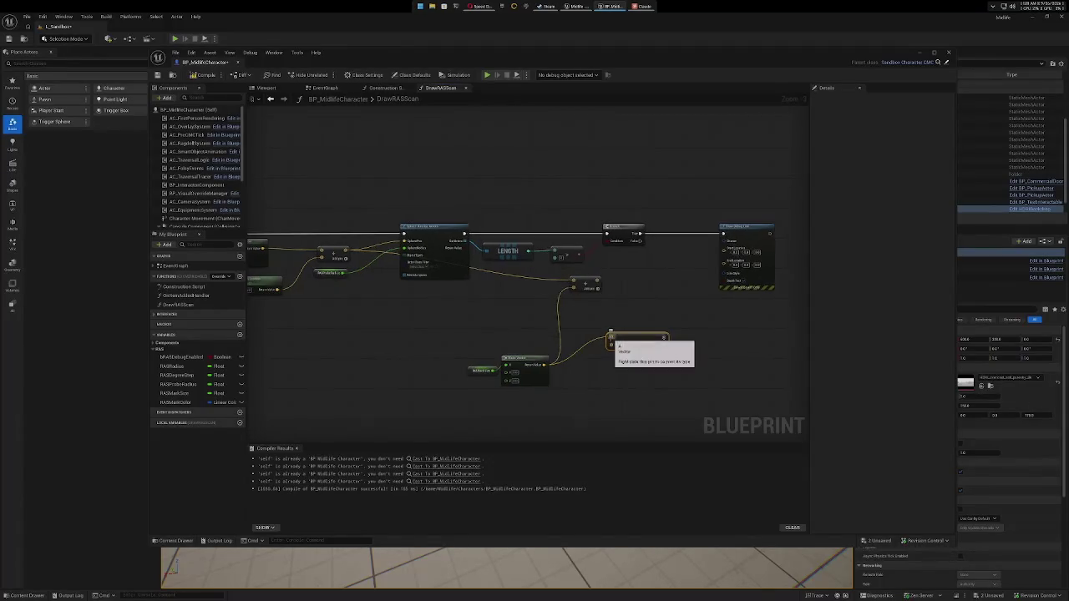
right_click(611, 336)
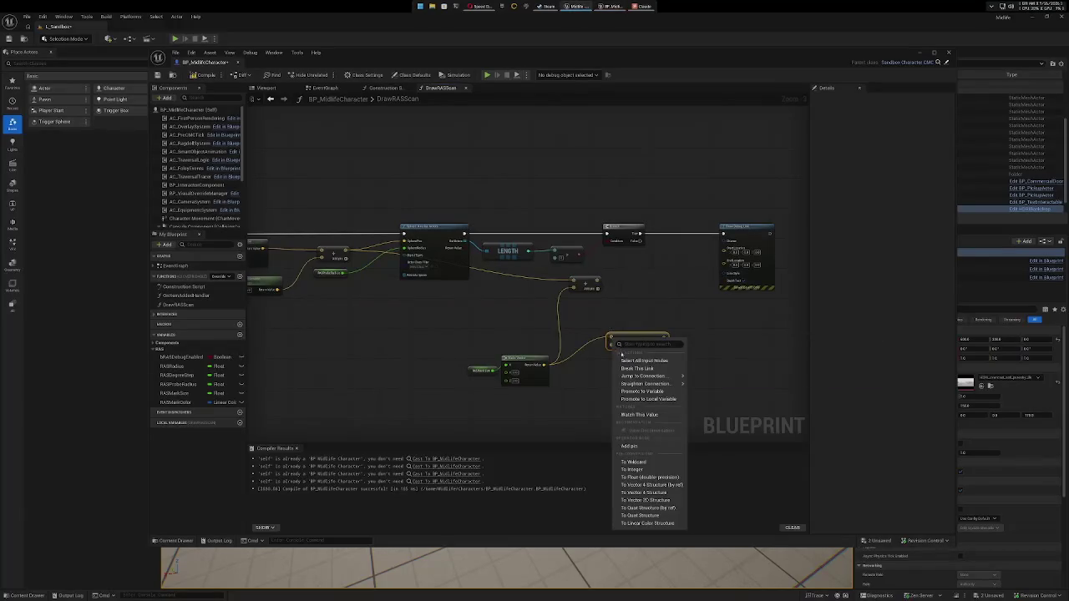
click(634, 369)
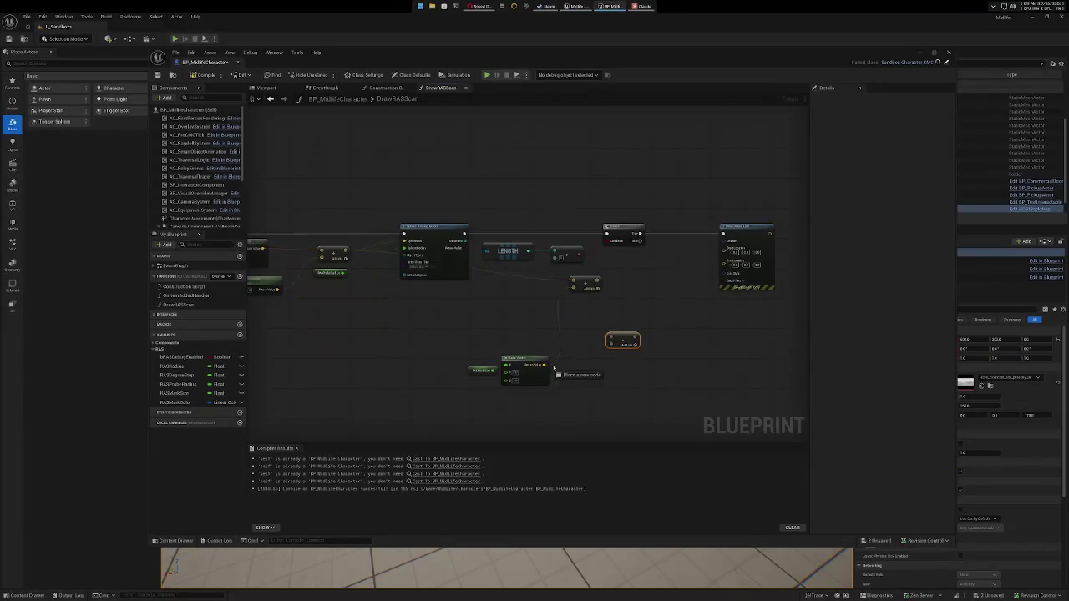
key(ctrl+z)
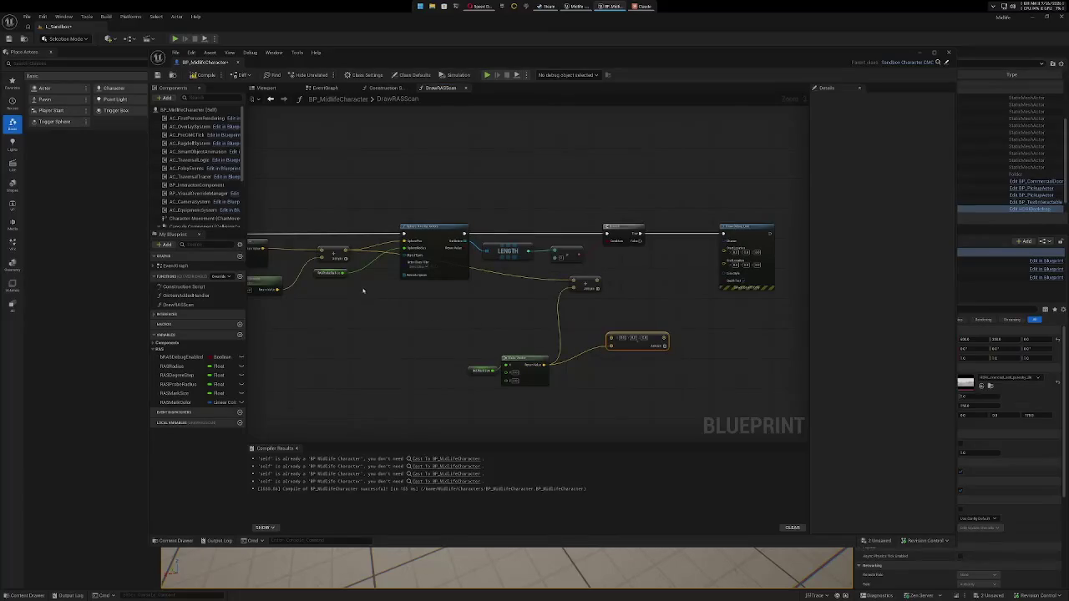
mouse_move(345, 273)
mouse_down()
mouse_move(381, 293)
mouse_move(610, 341)
mouse_move(605, 317)
mouse_up()
drag(589, 279, 606, 279)
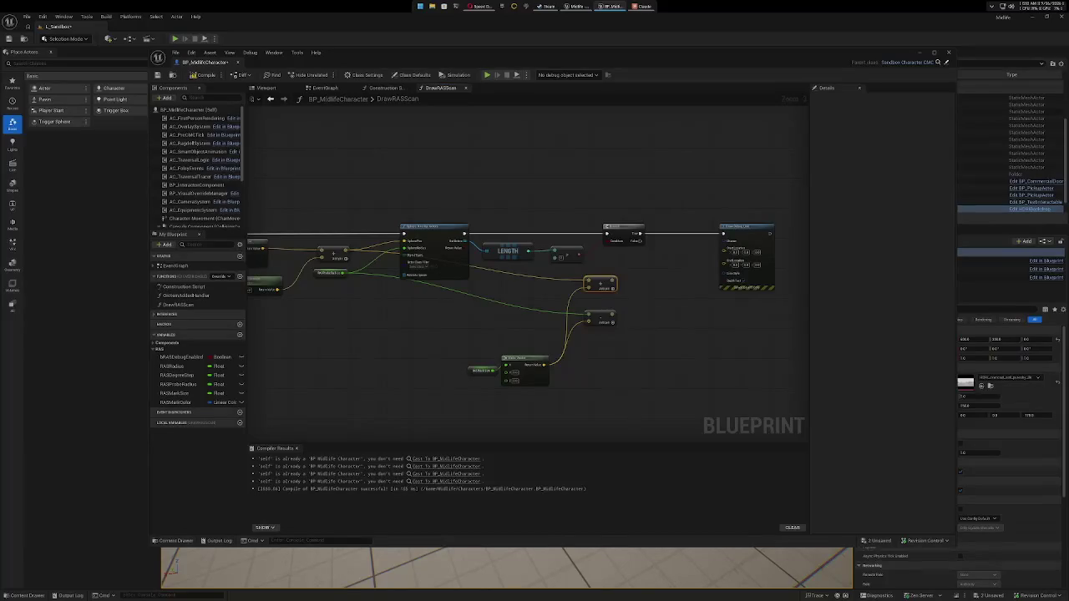
Wire the Add and Subtract results into Draw Debug Line's Line Start and Line End, and place a RASMarkColor getter.
drag(614, 284, 723, 248)
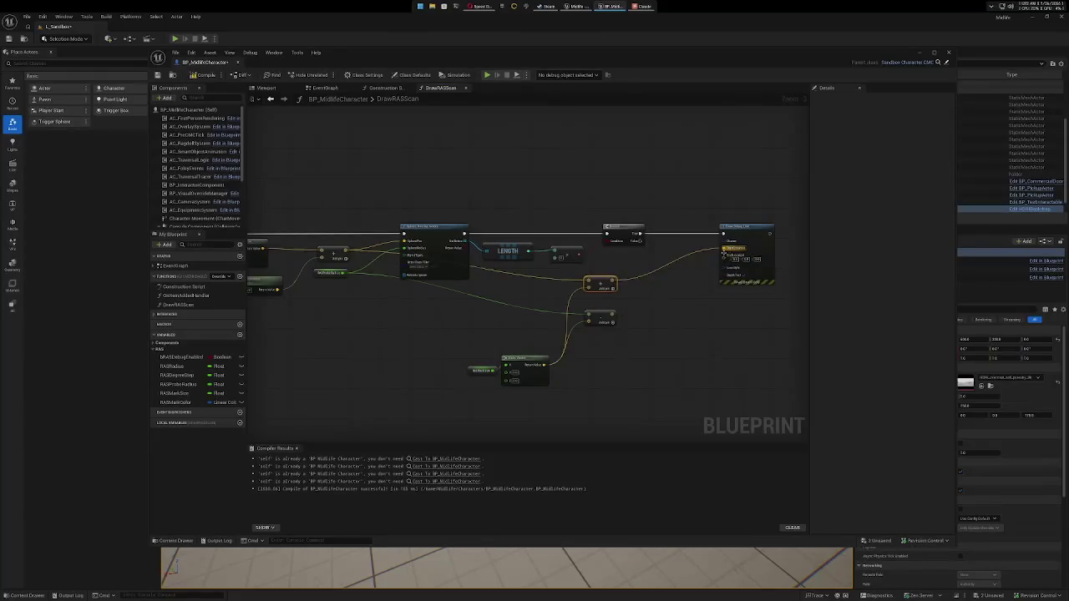
mouse_move(614, 313)
mouse_down()
mouse_move(720, 250)
mouse_move(723, 259)
mouse_up()
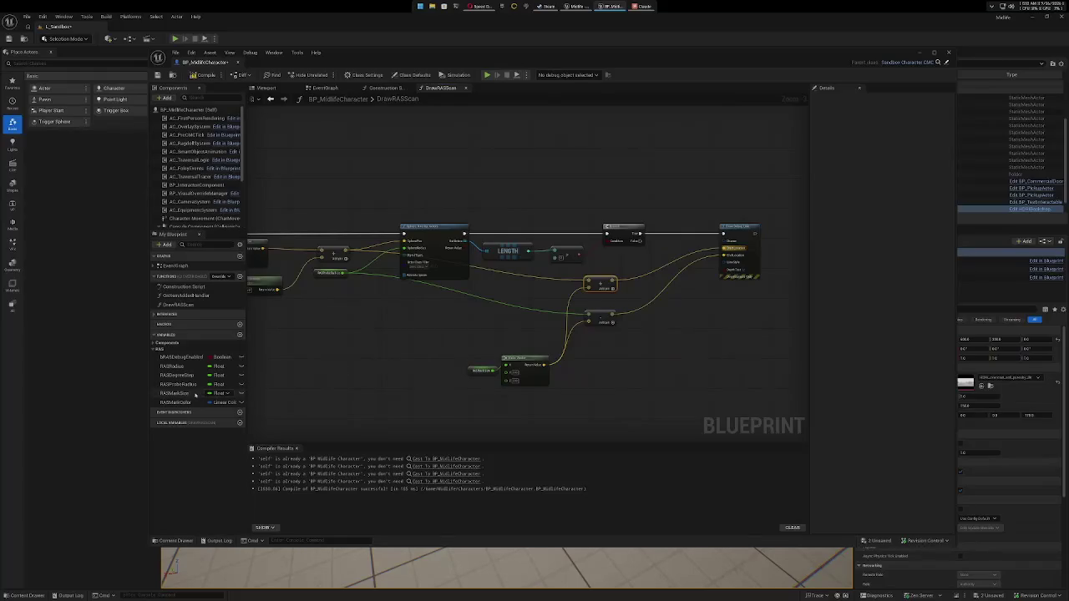
mouse_move(177, 402)
mouse_down()
mouse_move(618, 298)
mouse_move(624, 261)
mouse_move(723, 265)
mouse_up()
click(647, 268)
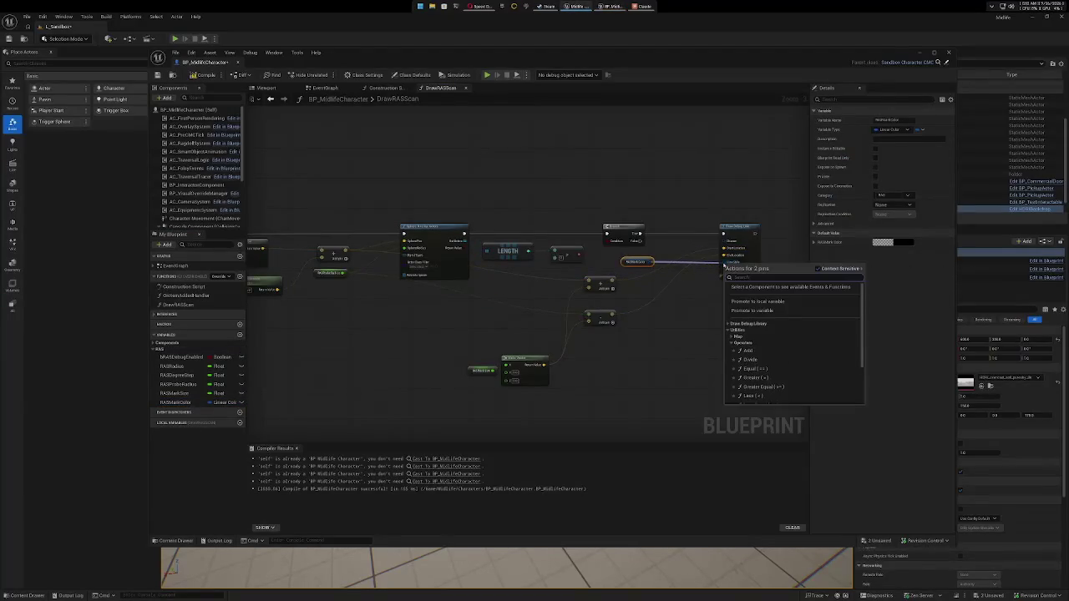
click(691, 341)
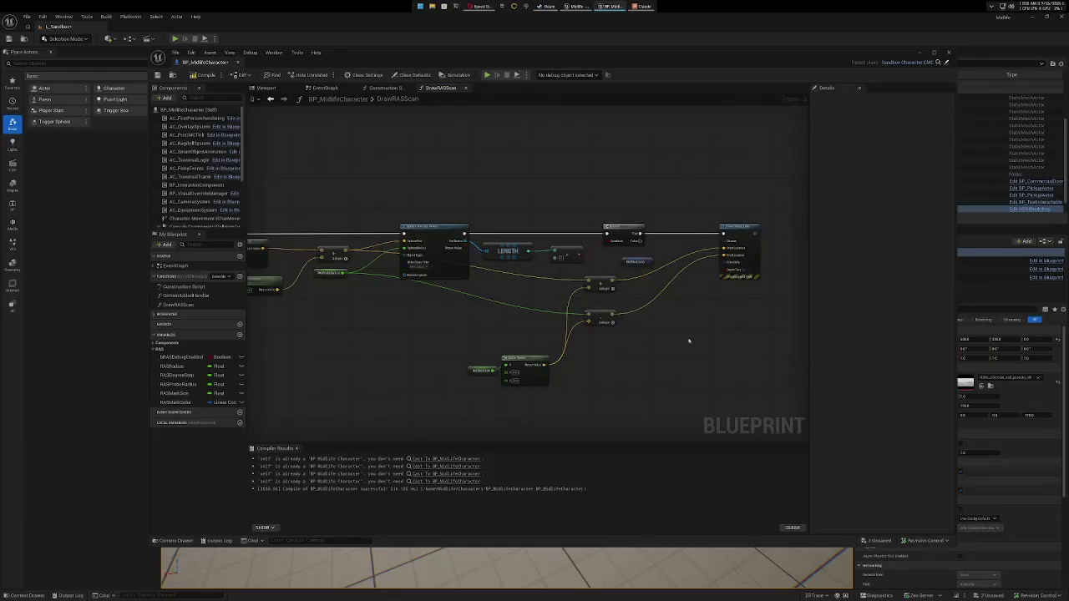
drag(722, 263, 694, 309)
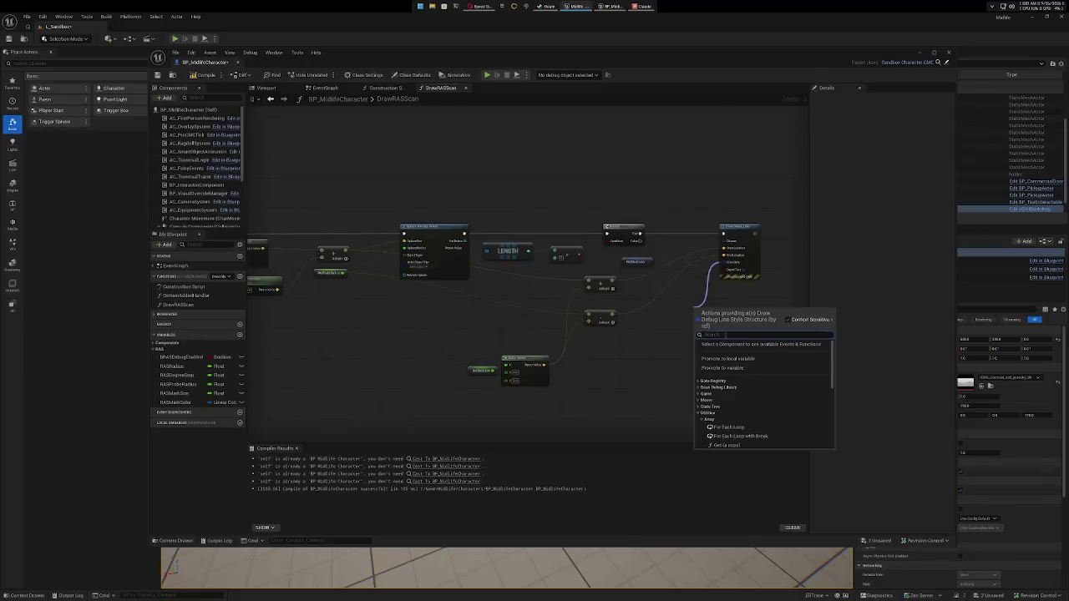
Create a Make Draw Debug Line Style node on Line Style and move the RASMarkColor getter beneath it.
text(l)
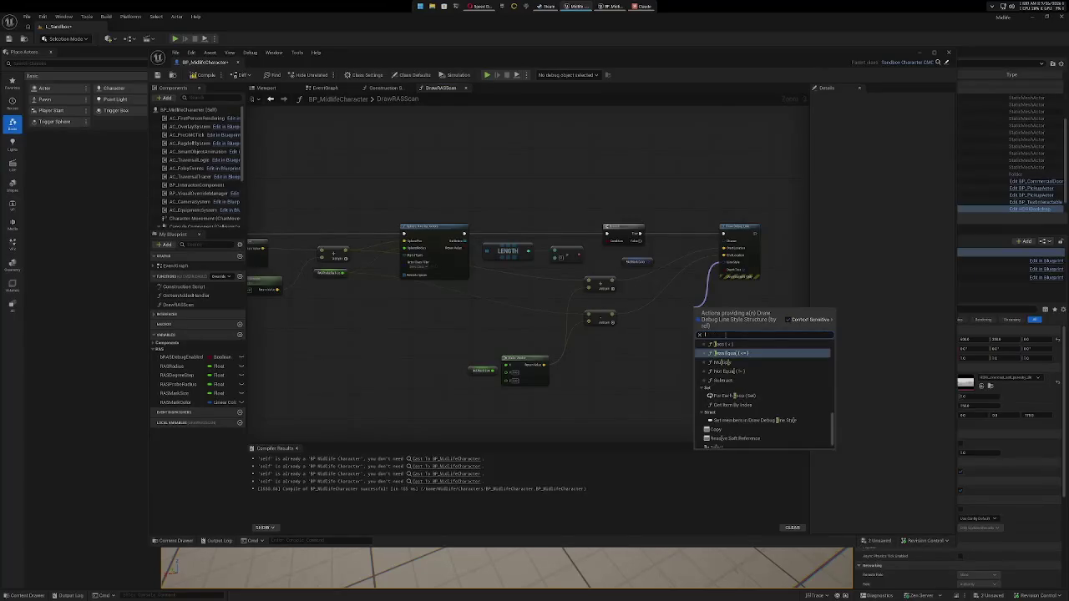
text(ine)
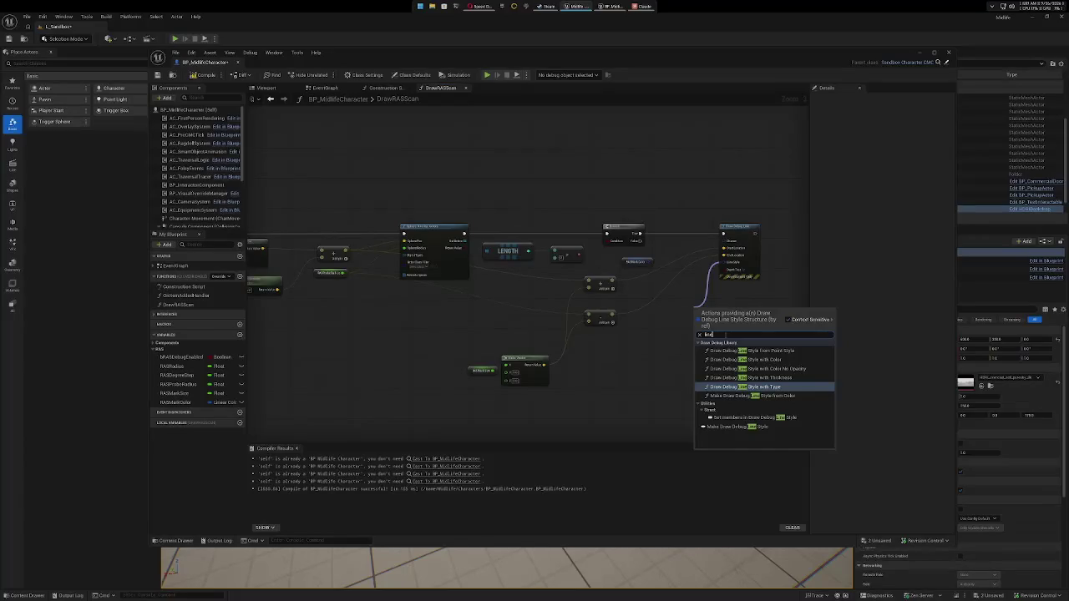
text(e style)
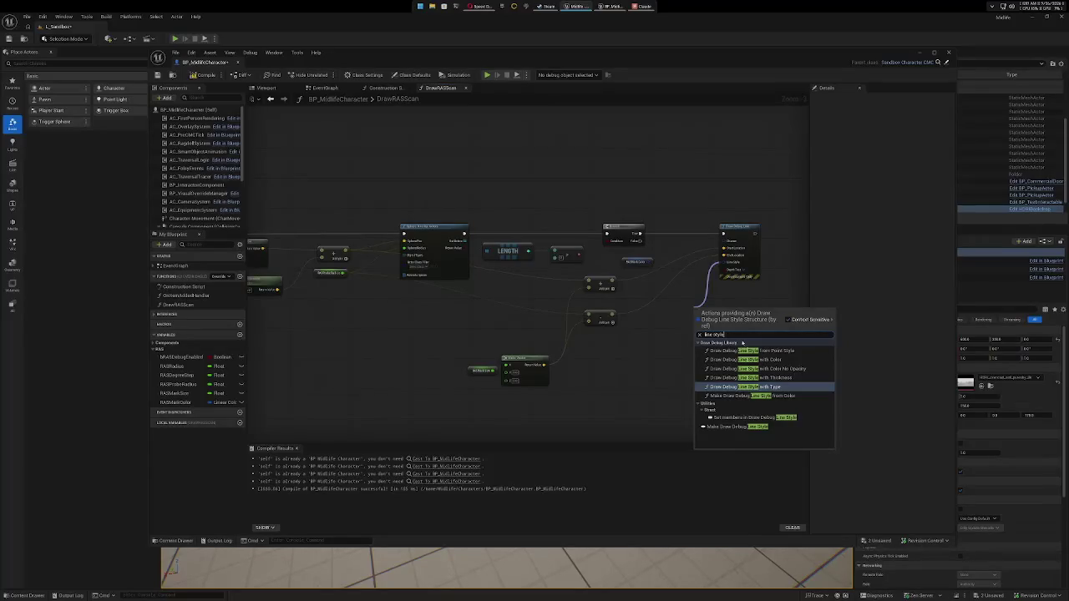
click(738, 427)
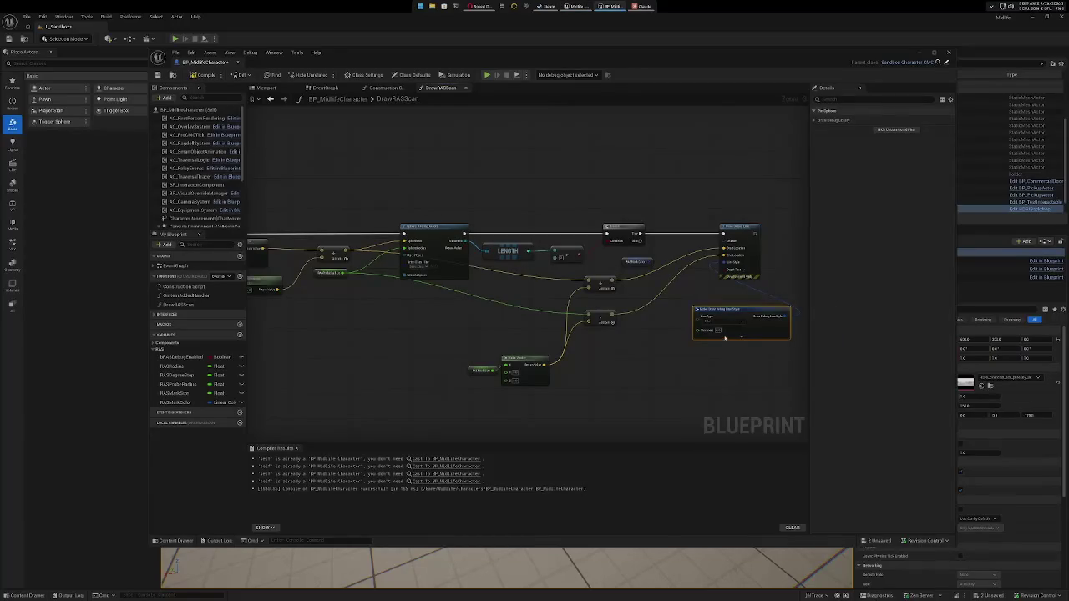
mouse_move(635, 267)
mouse_down()
mouse_move(629, 359)
mouse_move(699, 334)
mouse_up()
click(679, 373)
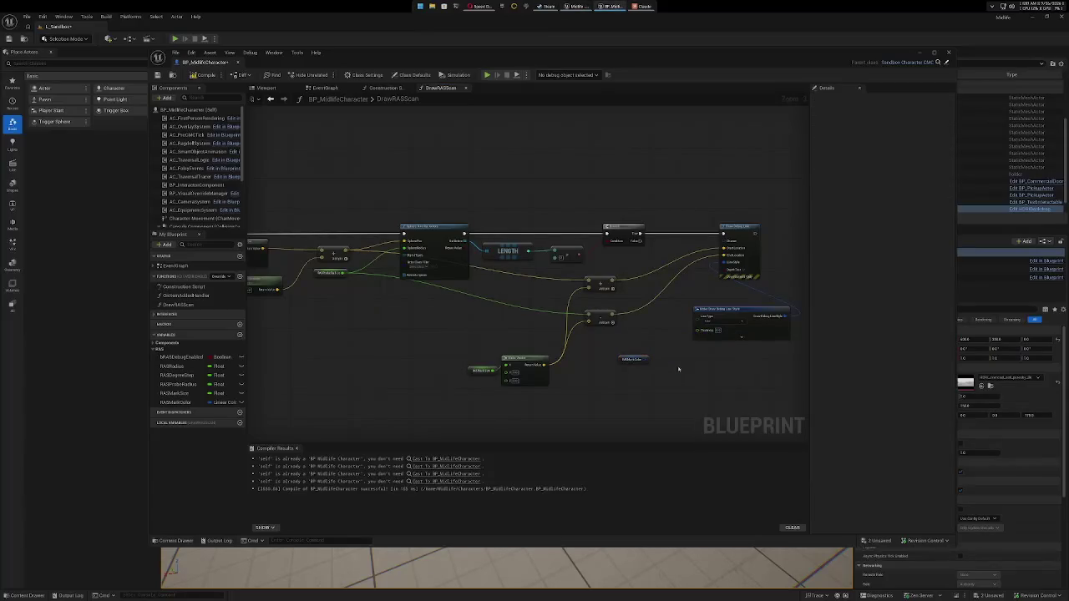
Expand the line style node and connect RASMarkColor to its Color input.
click(740, 337)
drag(647, 361, 691, 340)
drag(696, 339, 697, 339)
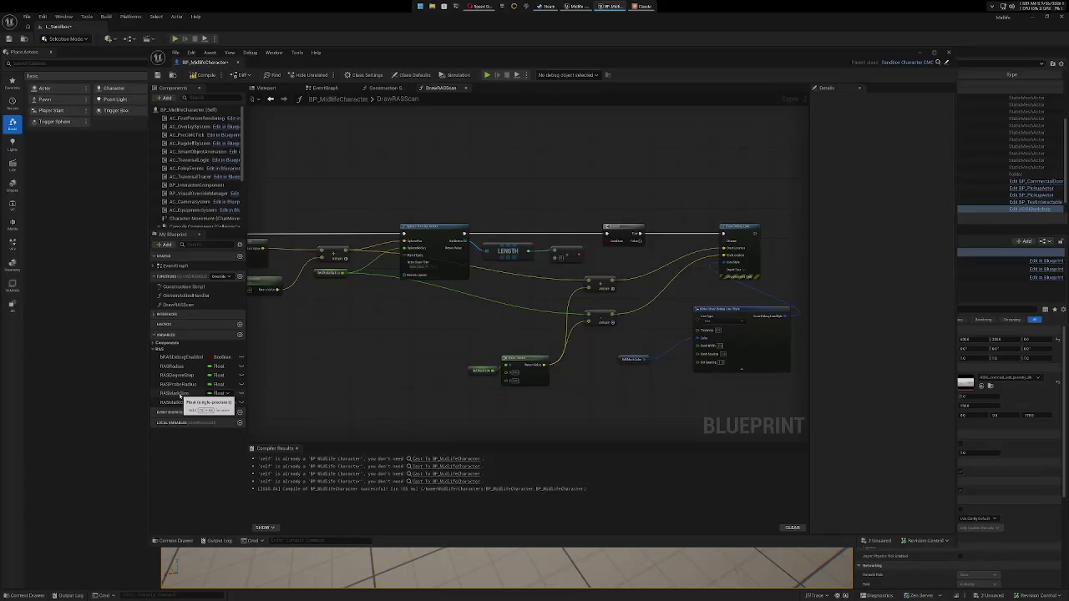
click(180, 394)
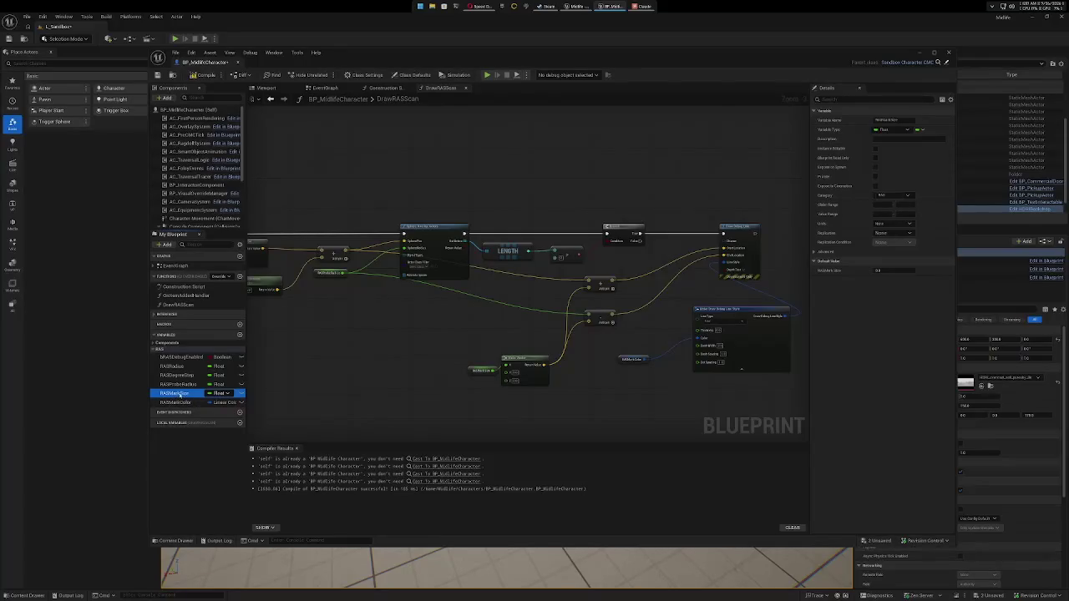
Place a RASMarkSize getter for the style's Thickness, and shift both variable getters left.
mouse_move(176, 393)
mouse_down()
mouse_move(457, 419)
mouse_move(621, 351)
mouse_move(687, 353)
mouse_move(698, 331)
mouse_up()
click(428, 429)
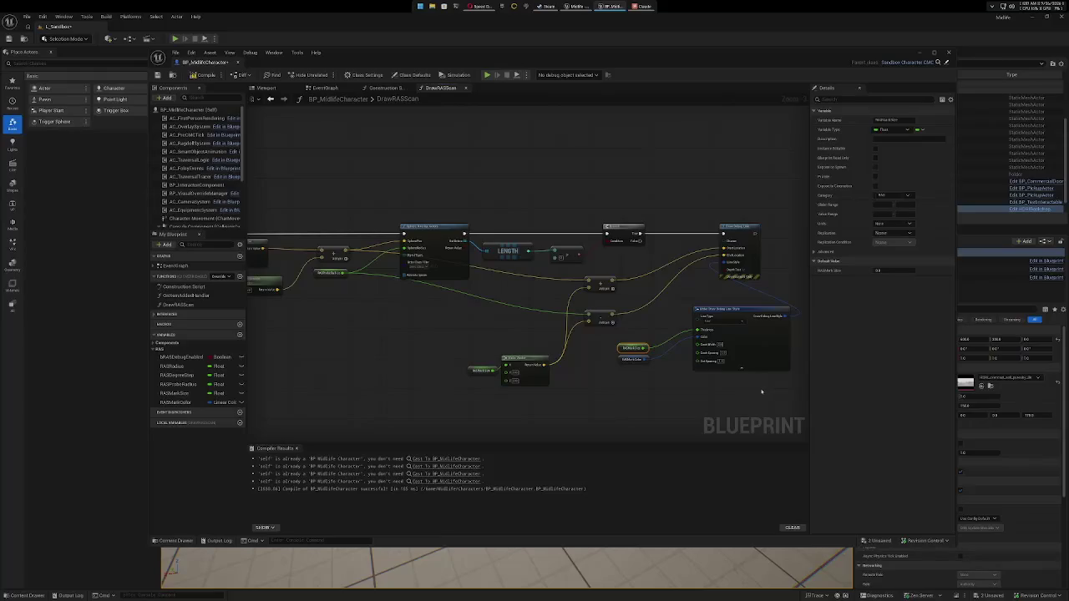
click(628, 359)
drag(641, 347, 612, 347)
Collapse the style node's advanced inputs, and reposition the style and Draw Debug Line nodes.
click(741, 367)
drag(767, 309, 722, 313)
drag(742, 227, 759, 228)
mouse_move(701, 315)
mouse_down()
mouse_move(645, 245)
mouse_move(665, 229)
mouse_up()
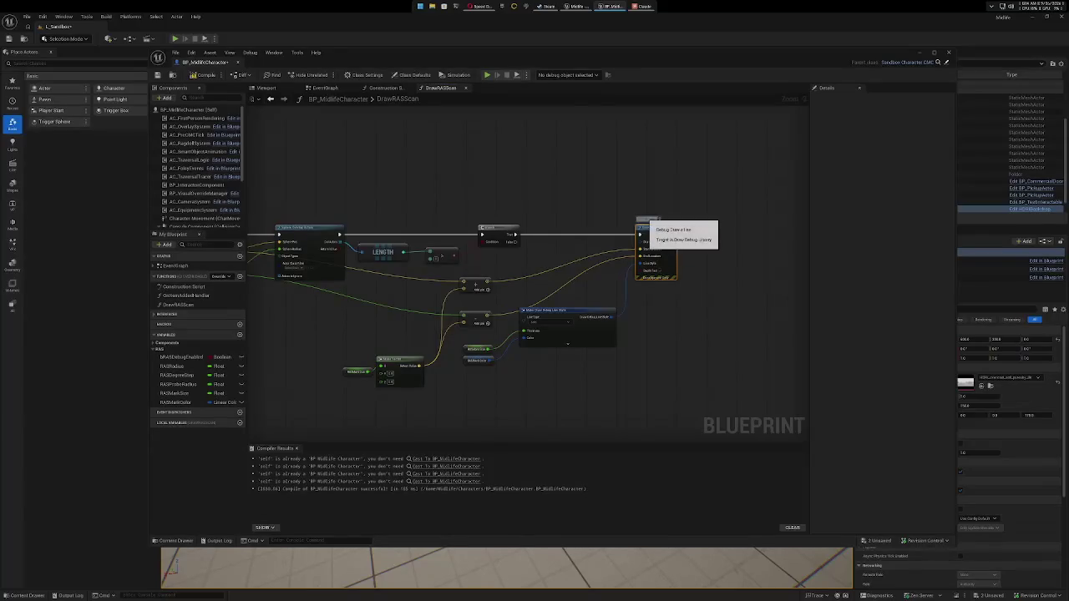
Compile the Blueprint and check Compiler Results for the Drawer and Object Types pin errors.
drag(709, 312, 536, 314)
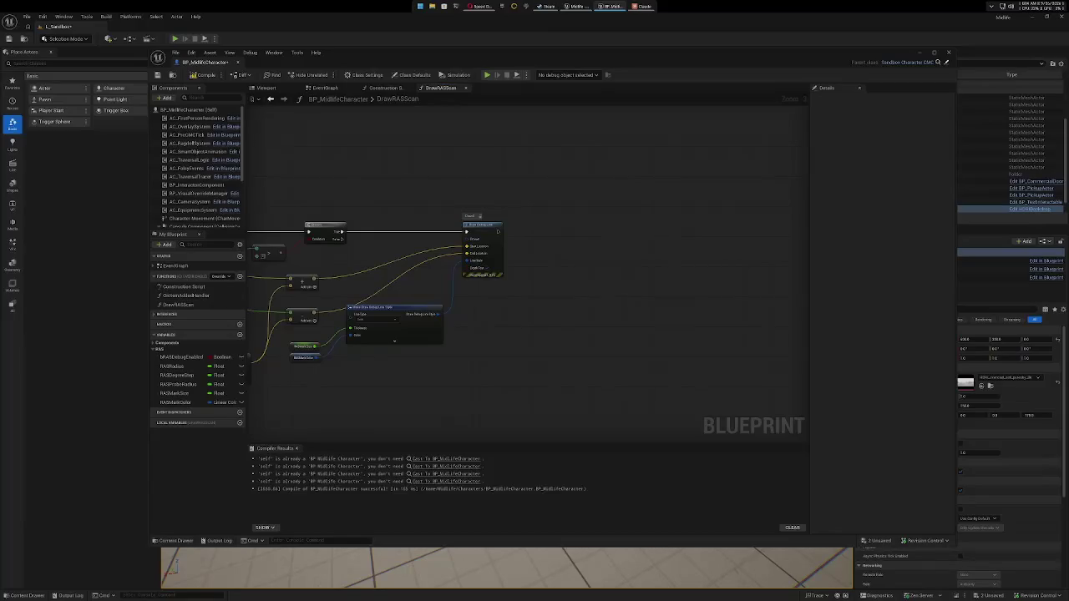
click(193, 76)
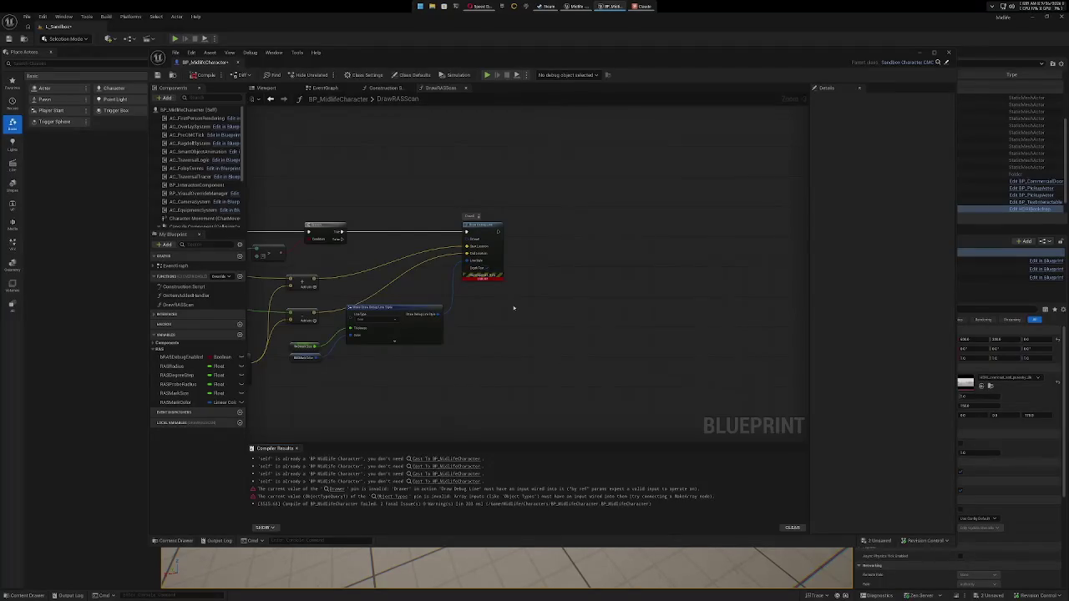
drag(404, 208, 684, 197)
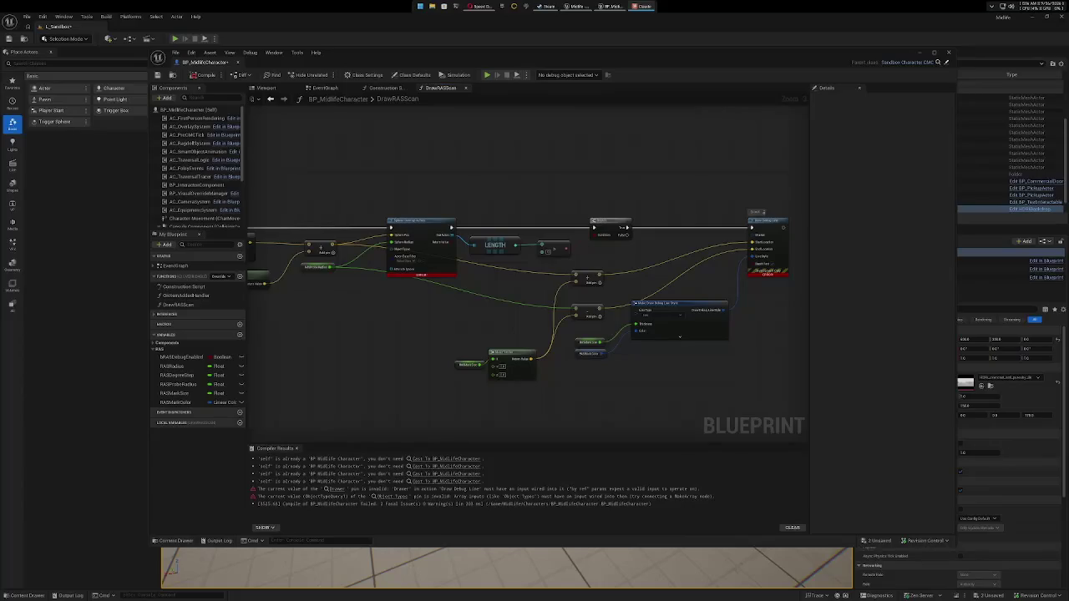
Add a Make Array node feeding Sphere Overlap Actors' Object Types, then recompile the Blueprint.
right_click(547, 165)
text(make array)
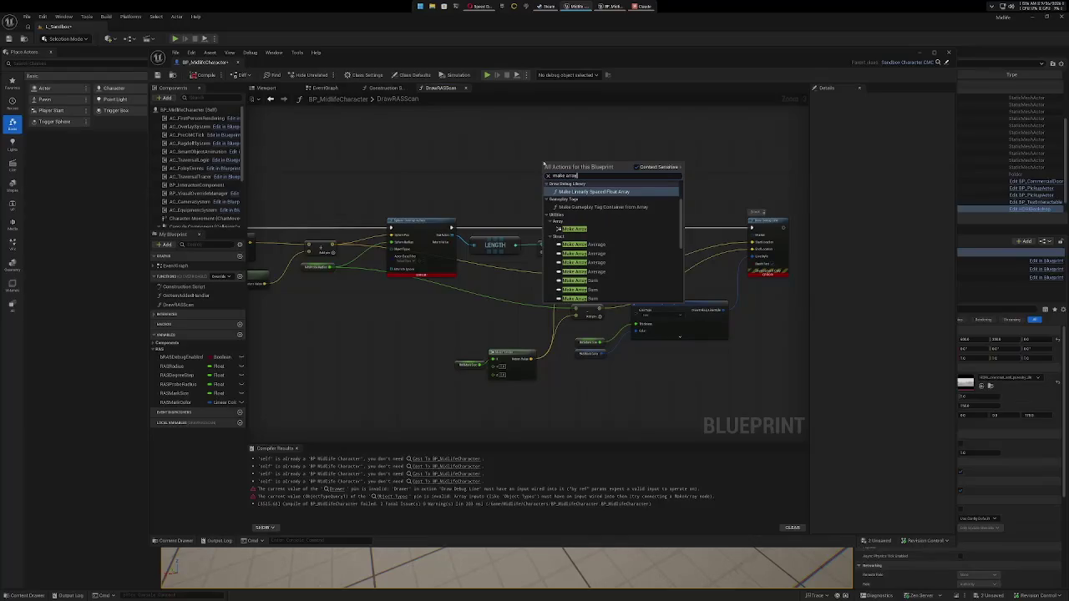
click(575, 228)
mouse_move(563, 168)
mouse_down()
mouse_move(301, 183)
mouse_move(311, 177)
mouse_up()
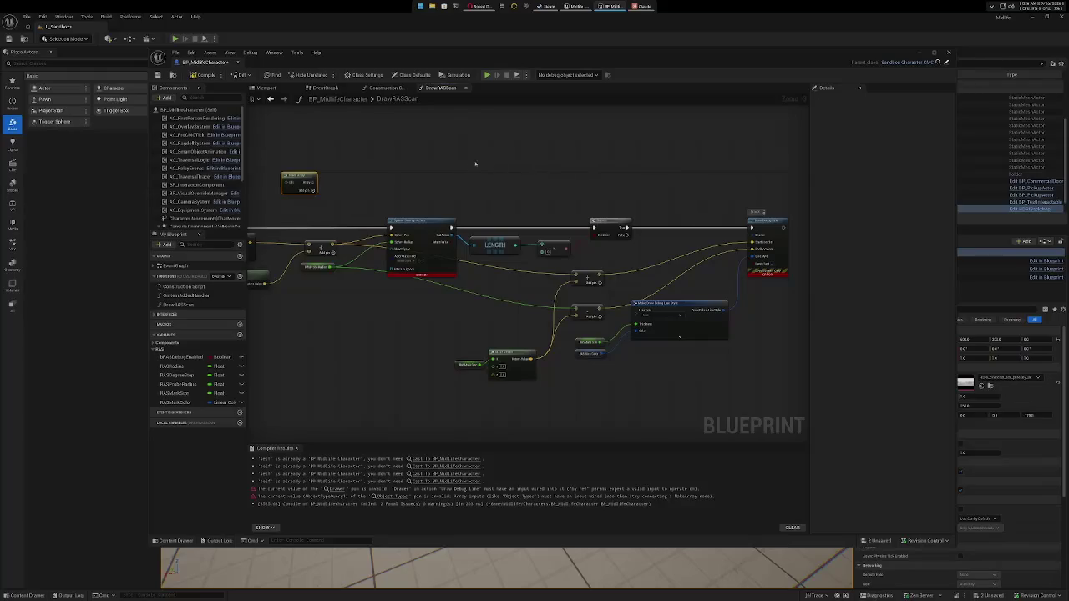
drag(314, 183, 393, 250)
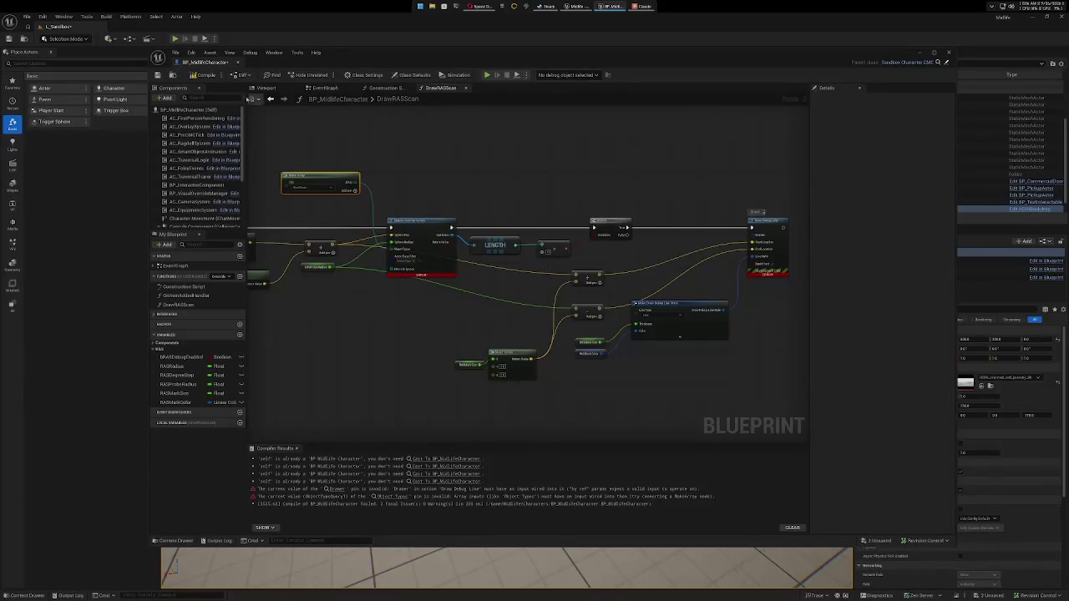
click(200, 76)
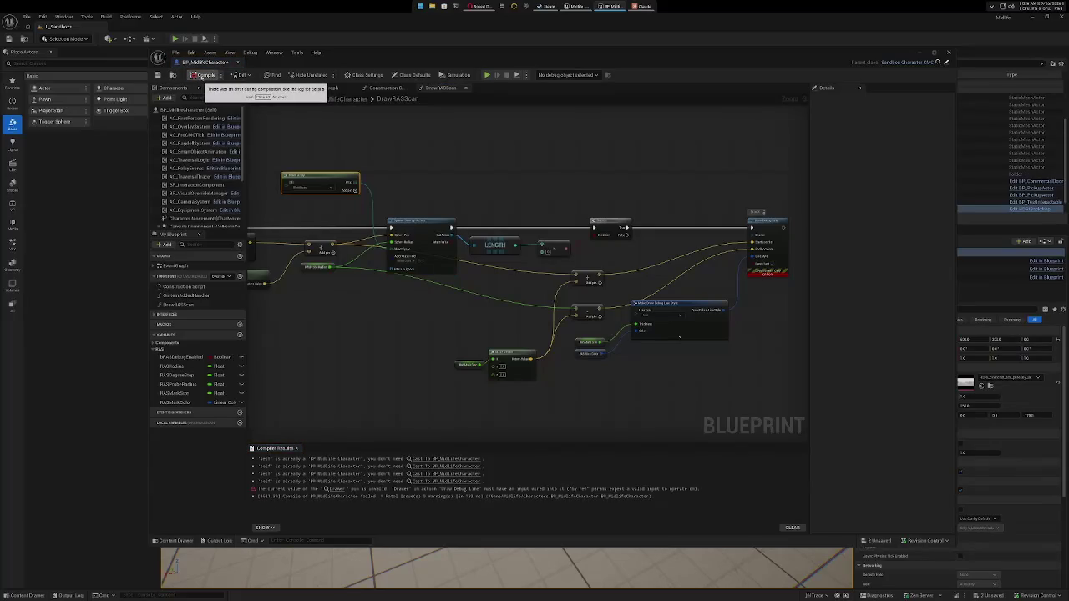
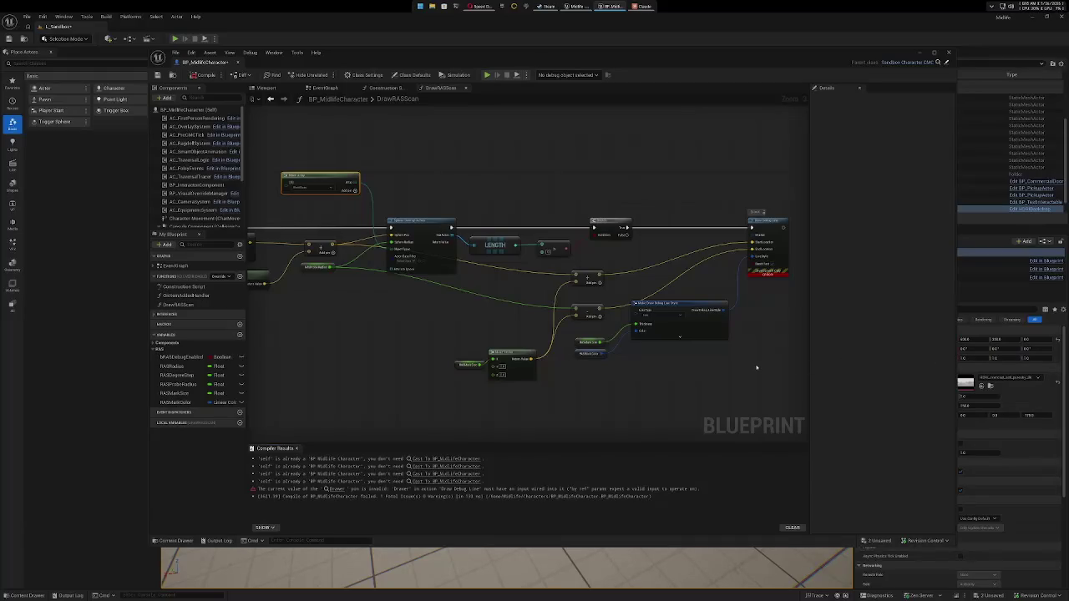
Paste a second Draw Debug Line node right of the first and chain its execution after it.
drag(757, 367, 542, 346)
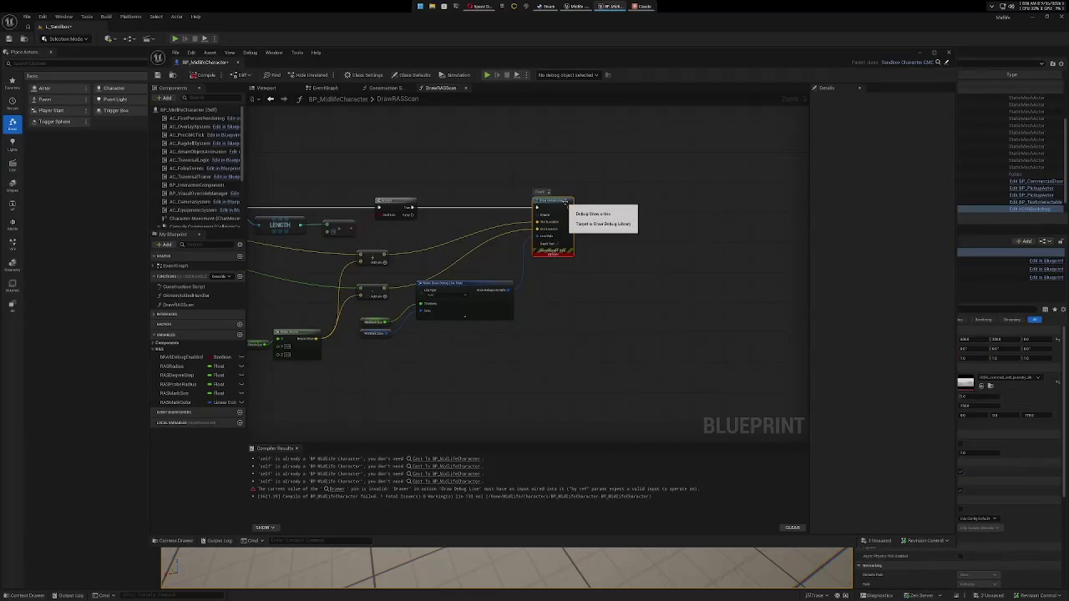
key(ctrl+v)
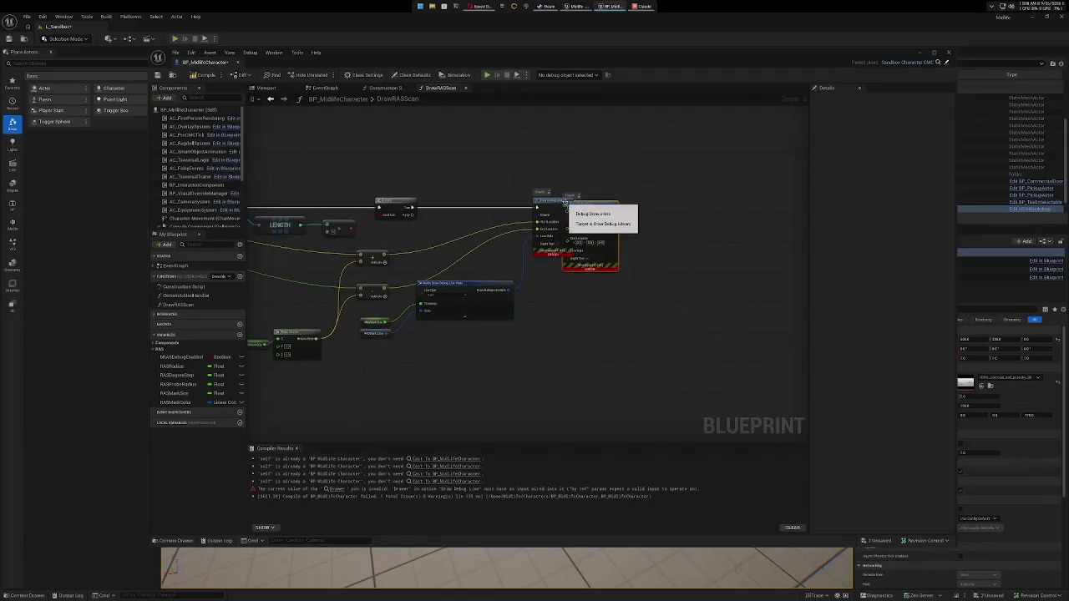
drag(599, 204, 667, 204)
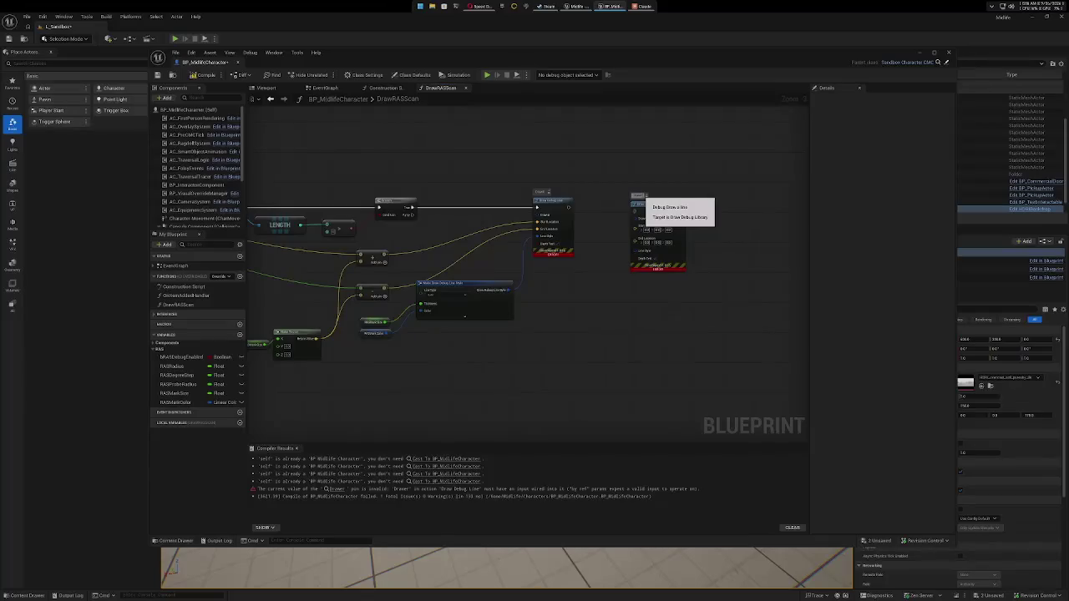
drag(569, 207, 636, 213)
click(668, 205)
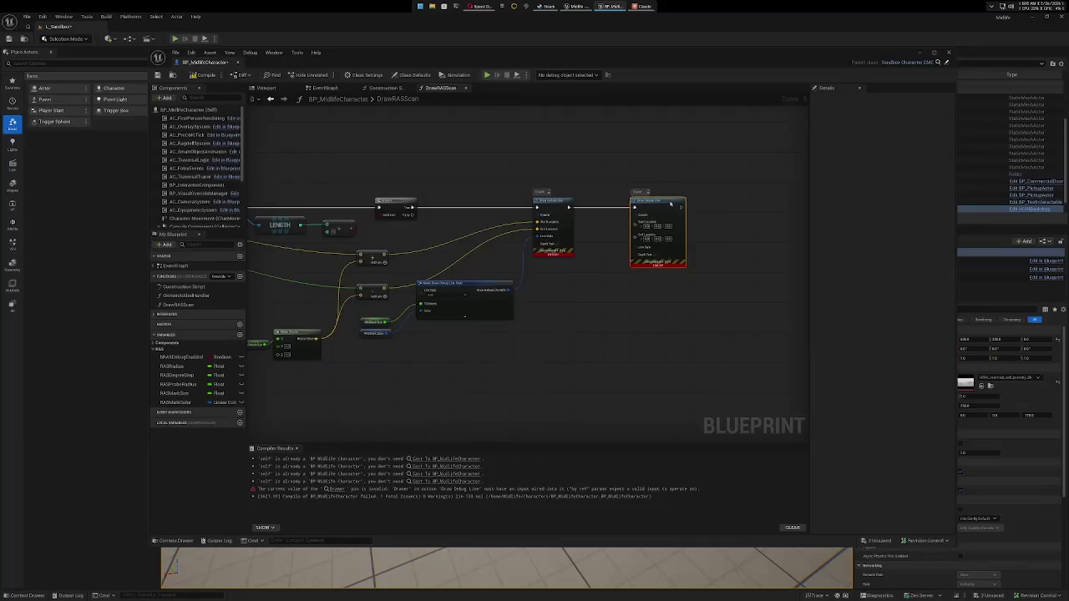
drag(592, 368, 659, 352)
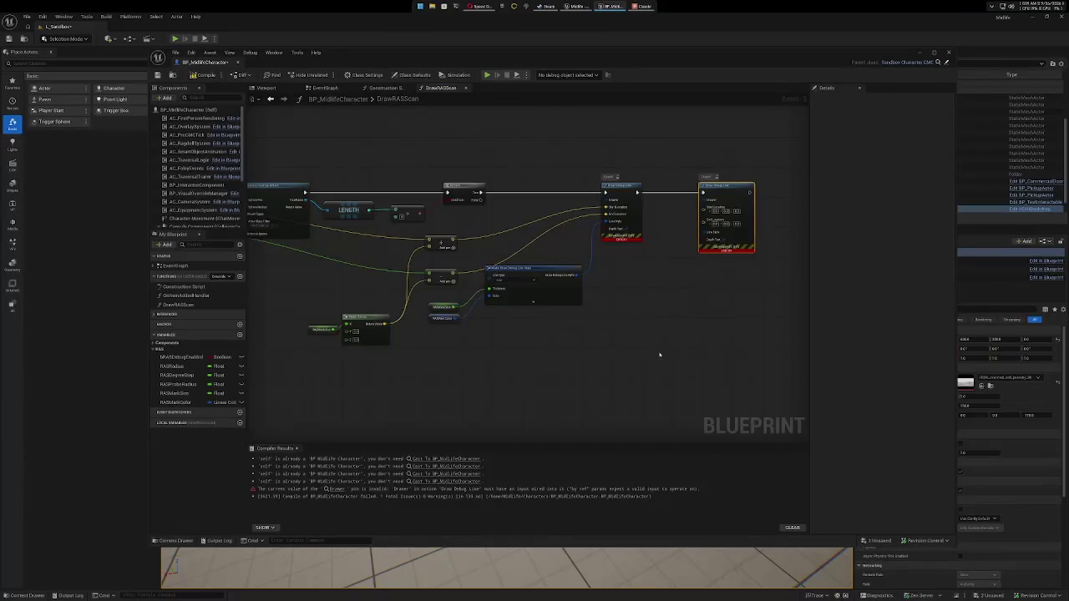
Duplicate the RASMarkSize getter and Make Vector node pair.
mouse_move(316, 319)
mouse_down()
mouse_move(360, 355)
mouse_move(677, 332)
mouse_move(601, 348)
mouse_move(583, 346)
mouse_move(624, 344)
mouse_move(679, 320)
mouse_up()
key(ctrl+c)
key(ctrl+v)
drag(622, 349, 594, 343)
Break the copied Make Vector's old input link and wire the RASMarkSize getter into it.
right_click(661, 323)
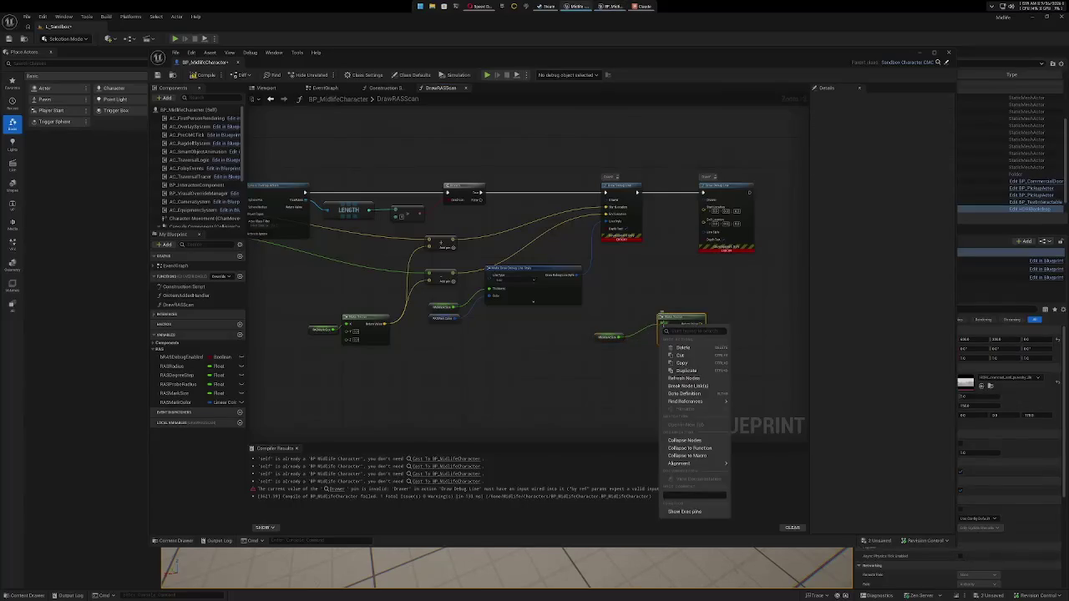
key(Escape)
right_click(666, 333)
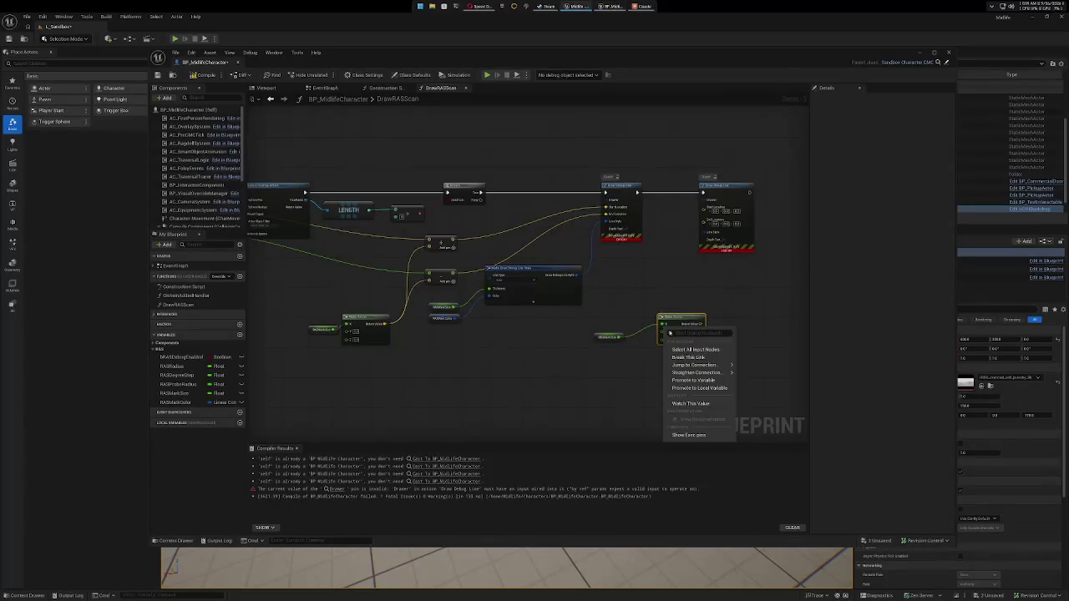
click(659, 356)
drag(621, 337, 666, 335)
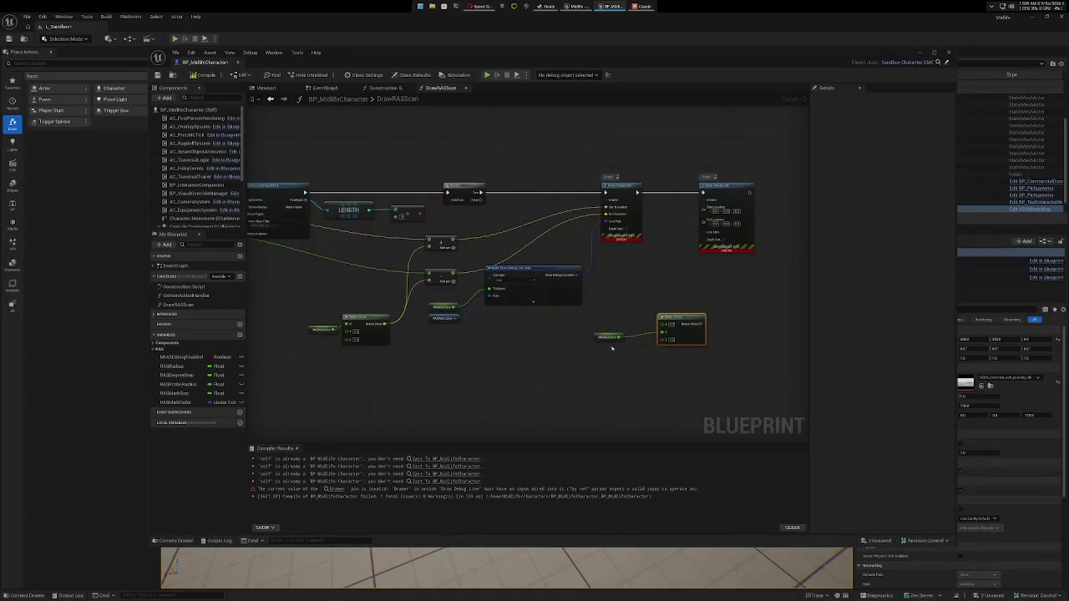
click(605, 337)
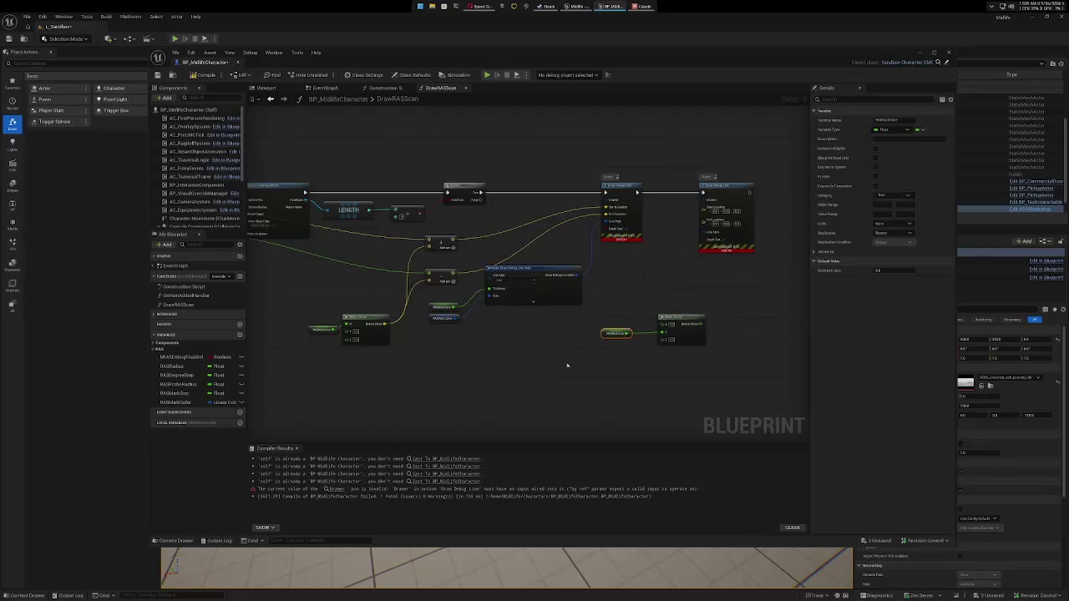
mouse_move(475, 380)
mouse_down()
mouse_move(542, 381)
mouse_move(577, 363)
mouse_up()
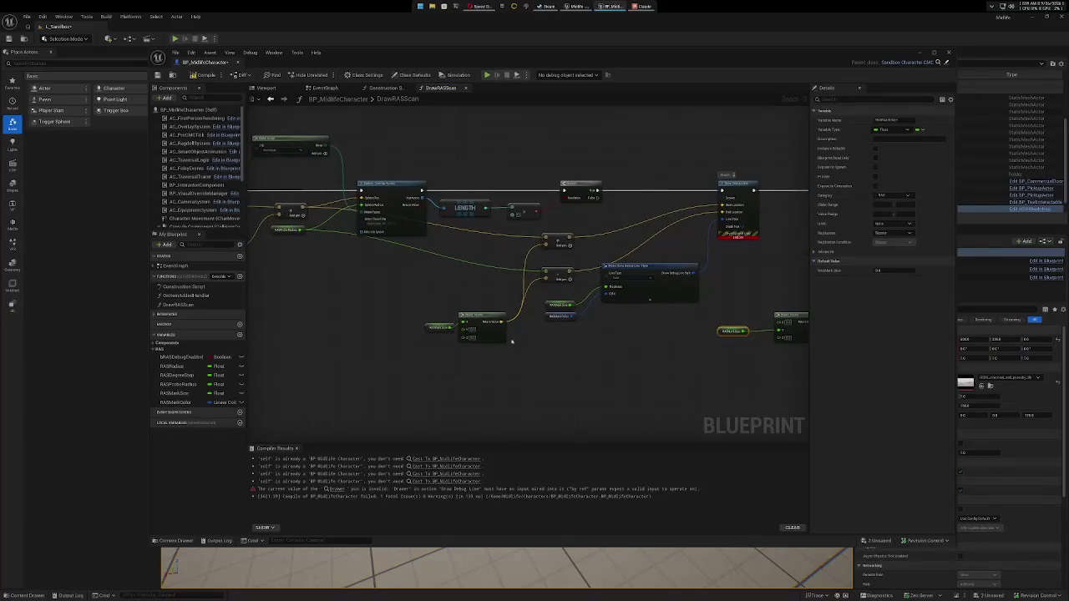
drag(511, 341, 491, 370)
mouse_move(594, 306)
mouse_down()
mouse_move(675, 345)
mouse_move(565, 351)
mouse_up()
mouse_move(628, 333)
mouse_down()
mouse_move(597, 353)
mouse_move(647, 310)
mouse_move(734, 325)
mouse_up()
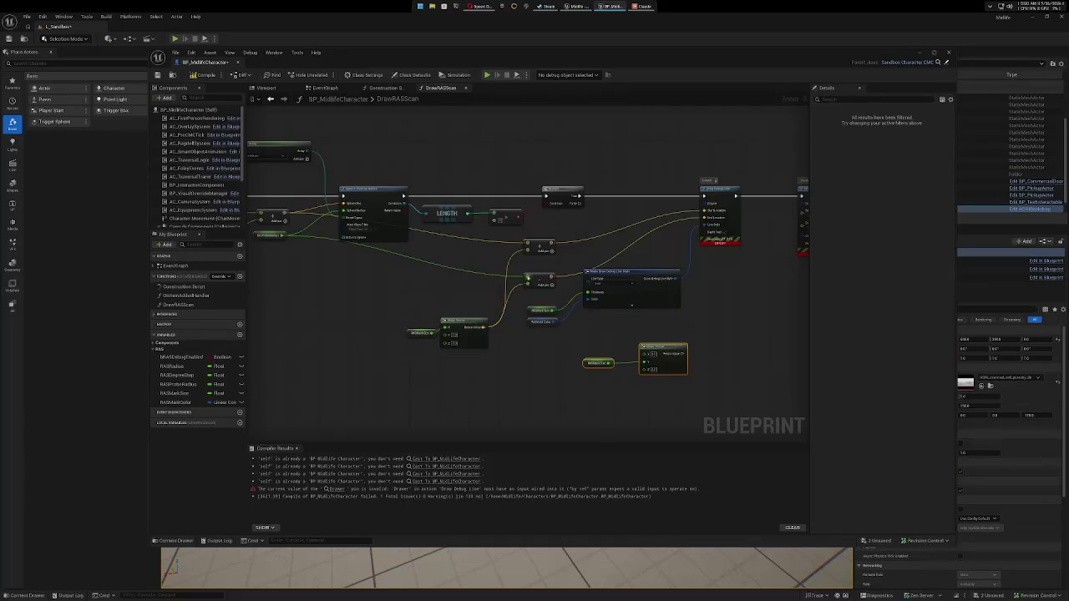
Add a vector Add node from the hit location and wire its sum into the second line's Start Location.
right_click(525, 277)
click(547, 307)
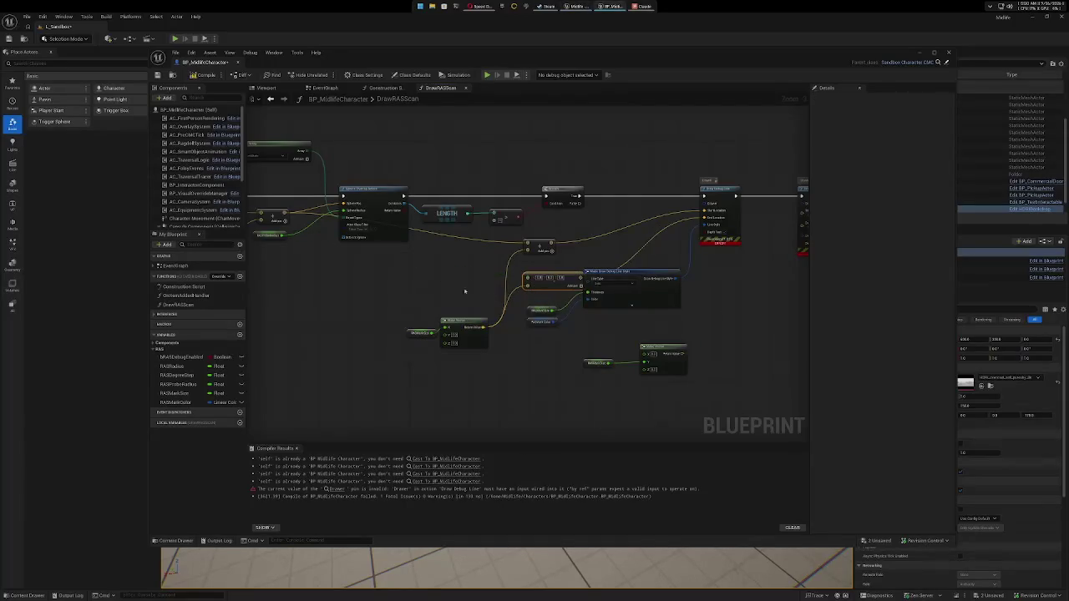
mouse_move(285, 216)
mouse_down()
mouse_move(358, 275)
mouse_move(462, 288)
mouse_move(521, 276)
mouse_up()
drag(525, 278, 524, 278)
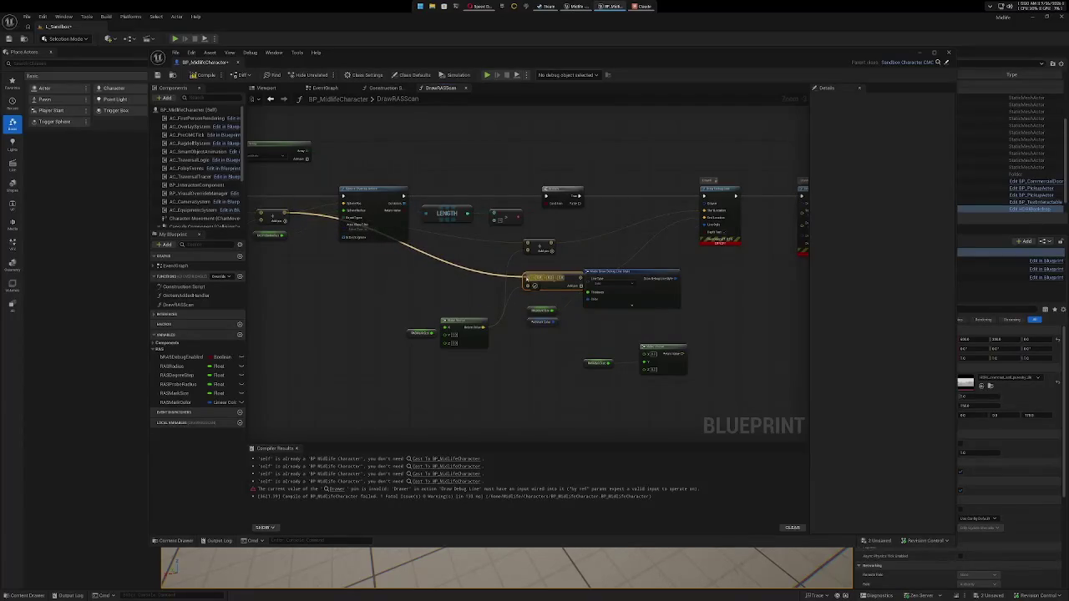
key(ctrl+z)
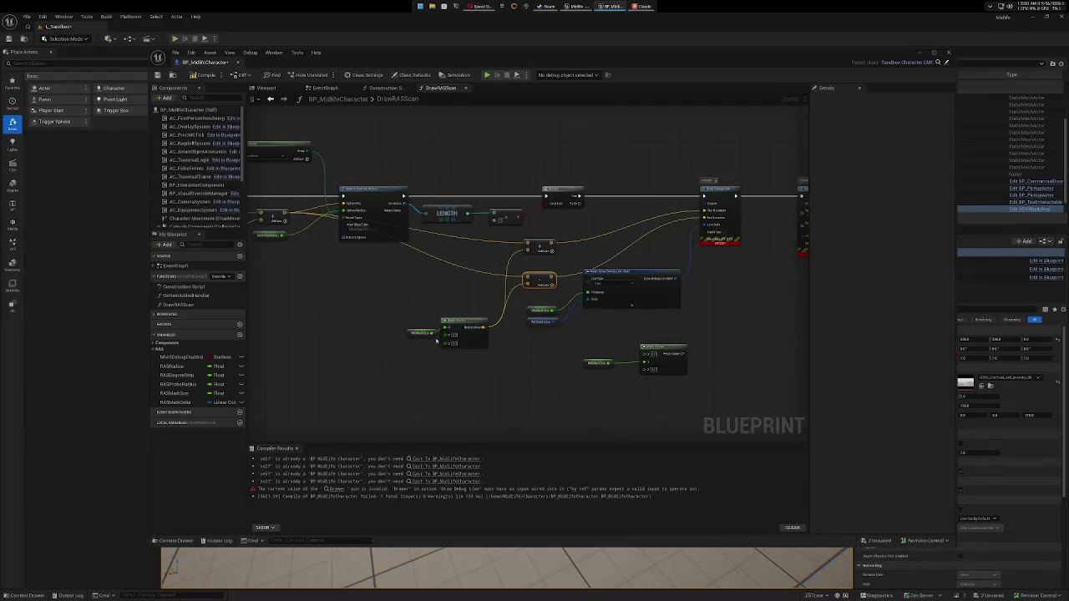
mouse_move(285, 214)
mouse_down()
mouse_move(334, 242)
mouse_move(716, 314)
mouse_up()
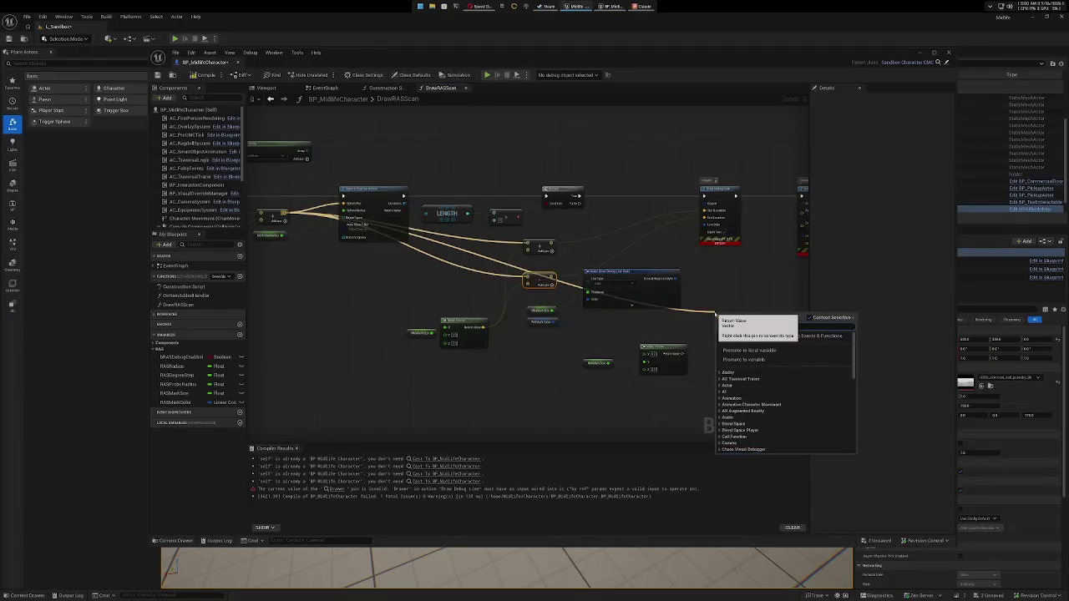
text(make vector)
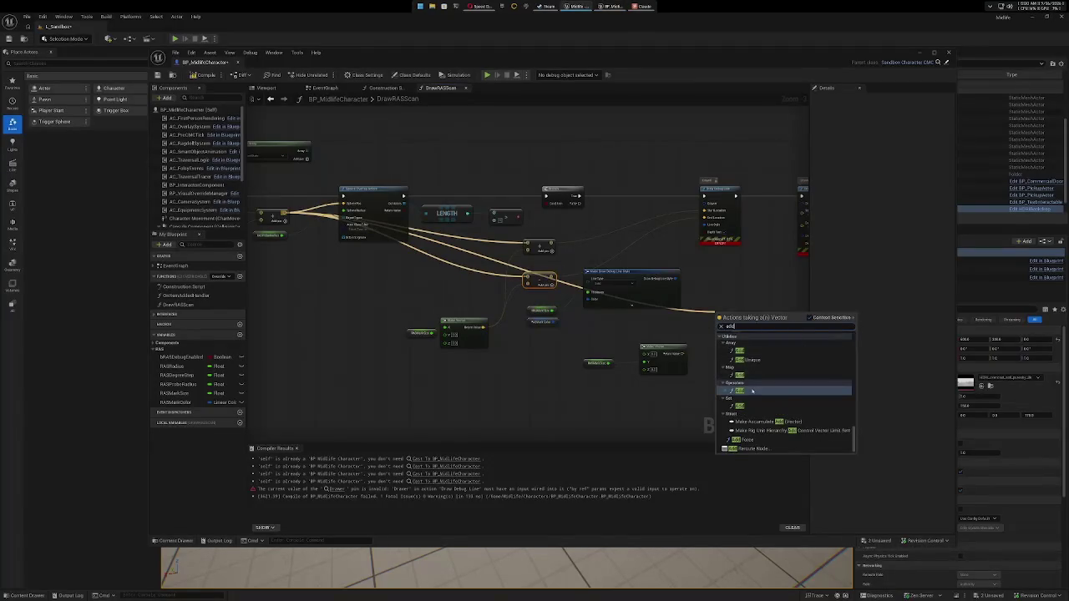
click(743, 362)
mouse_move(743, 362)
mouse_down()
mouse_move(592, 341)
mouse_move(573, 302)
mouse_move(577, 309)
mouse_move(652, 190)
mouse_up()
drag(625, 334, 661, 323)
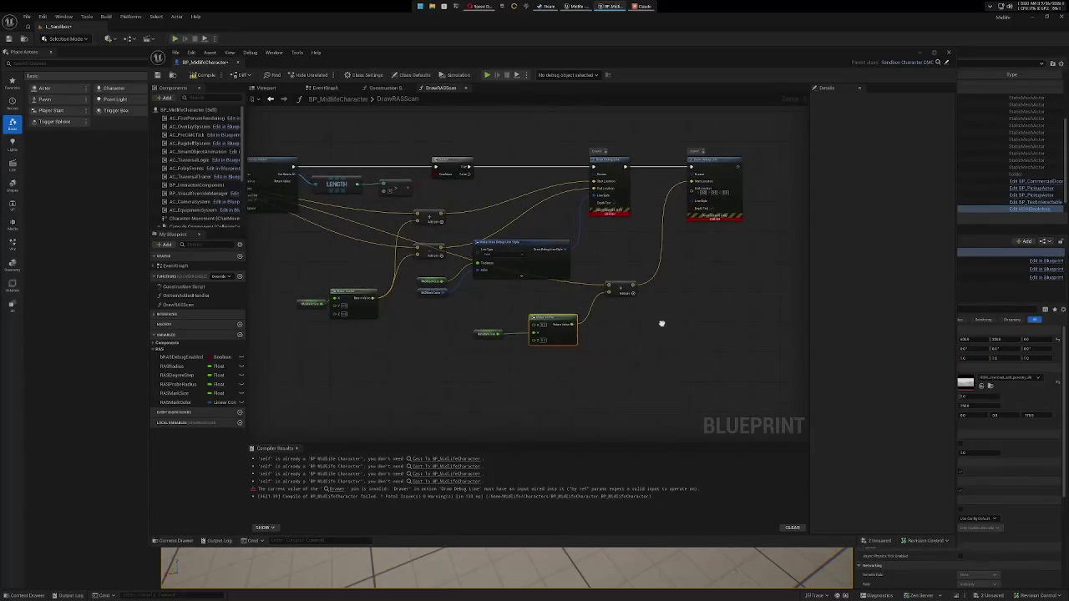
mouse_move(490, 308)
mouse_down()
mouse_move(543, 342)
mouse_move(574, 295)
mouse_up()
drag(578, 375, 705, 380)
Add a vector Subtract node from the hit location and wire its difference into the second line's End Location.
alt+click(306, 201)
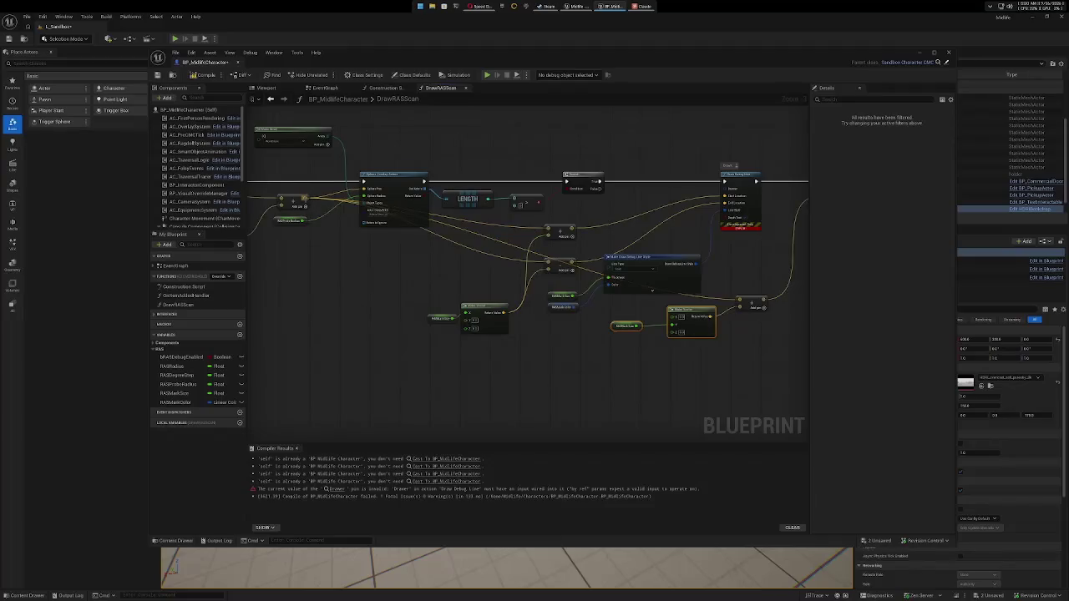
mouse_move(306, 200)
mouse_down()
mouse_move(635, 317)
mouse_move(671, 316)
mouse_up()
drag(714, 318, 757, 337)
text(-)
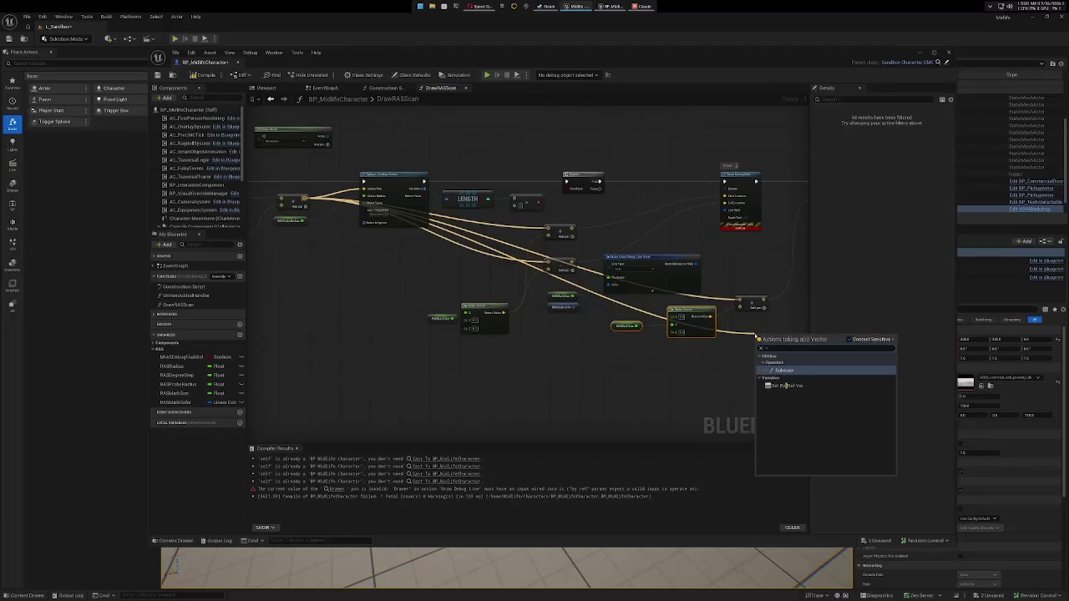
click(802, 370)
mouse_move(728, 374)
mouse_down()
mouse_move(640, 382)
mouse_move(536, 410)
mouse_up()
drag(593, 375, 580, 307)
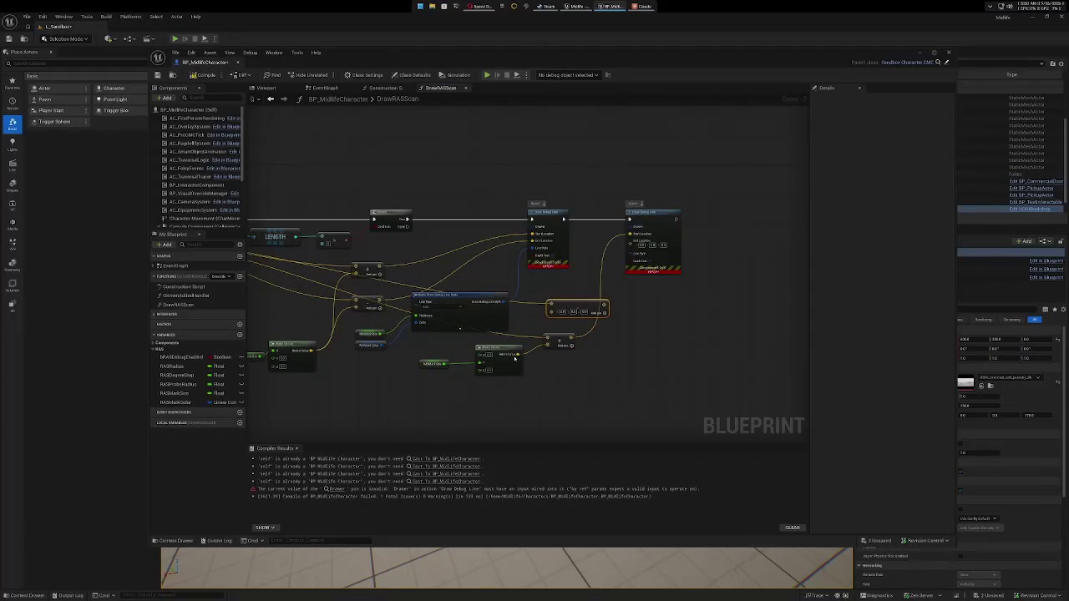
mouse_move(519, 355)
mouse_down()
mouse_move(547, 343)
mouse_move(552, 313)
mouse_move(629, 242)
mouse_up()
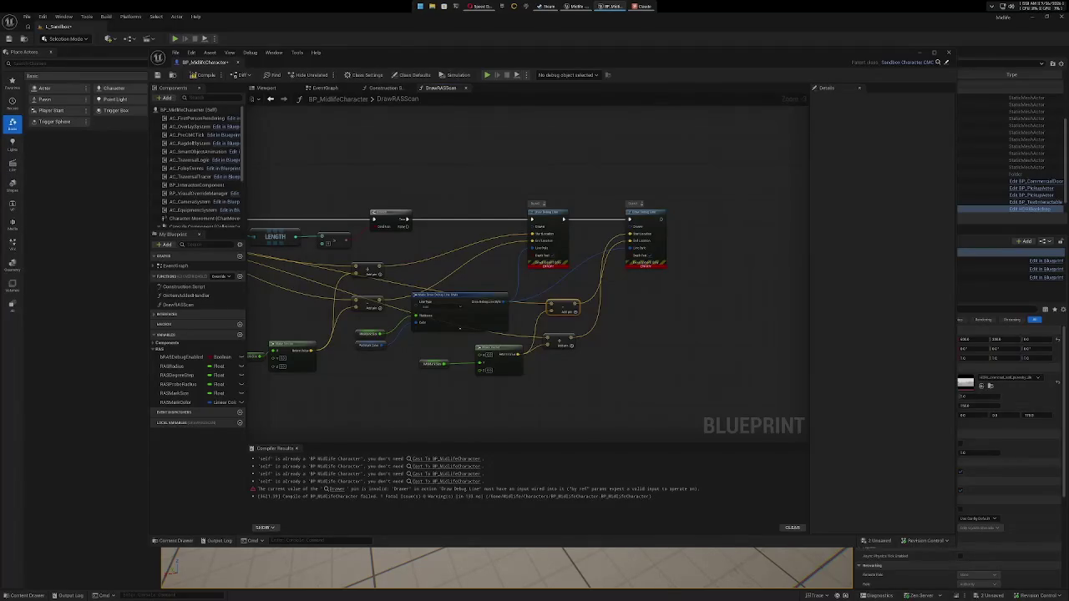
mouse_move(699, 334)
mouse_down()
mouse_move(747, 317)
mouse_move(777, 338)
mouse_up()
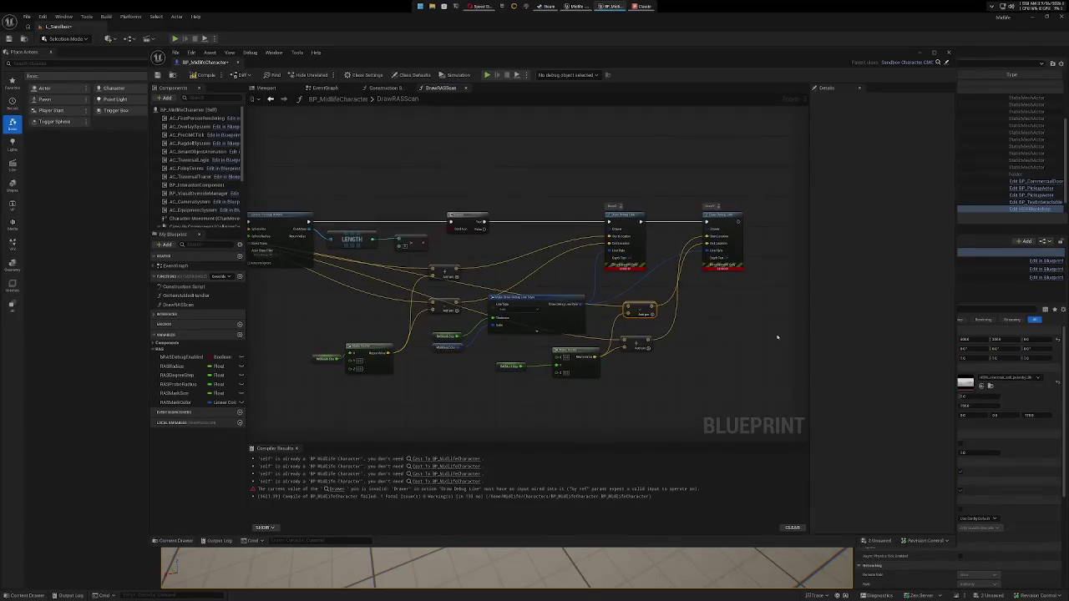
Snip a screenshot of the DrawRASScan graph, then bring up All Actions on empty canvas.
key(super+shift+s)
mouse_move(286, 159)
mouse_down()
mouse_move(794, 365)
mouse_move(794, 396)
mouse_move(783, 400)
mouse_up()
right_click(536, 154)
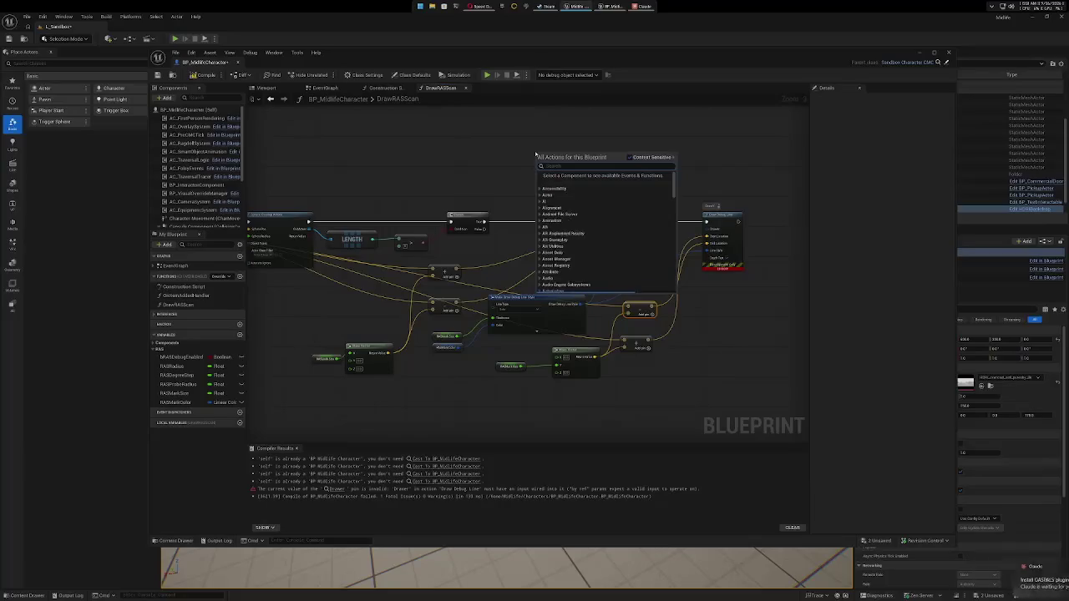
text(self)
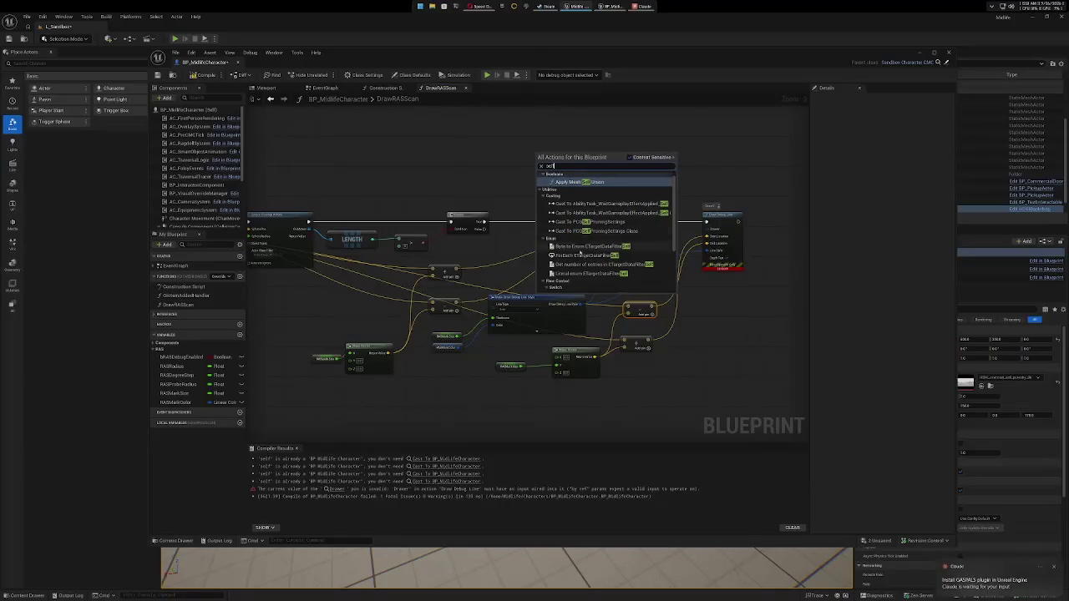
scroll(588, 260, down, 2)
scroll(592, 260, down, 2)
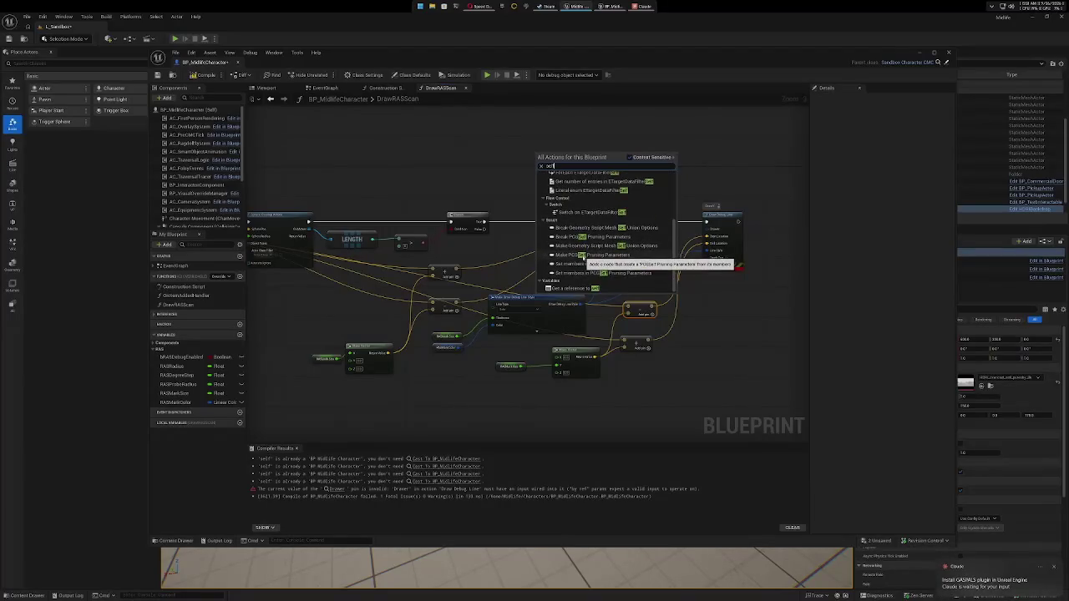
click(574, 288)
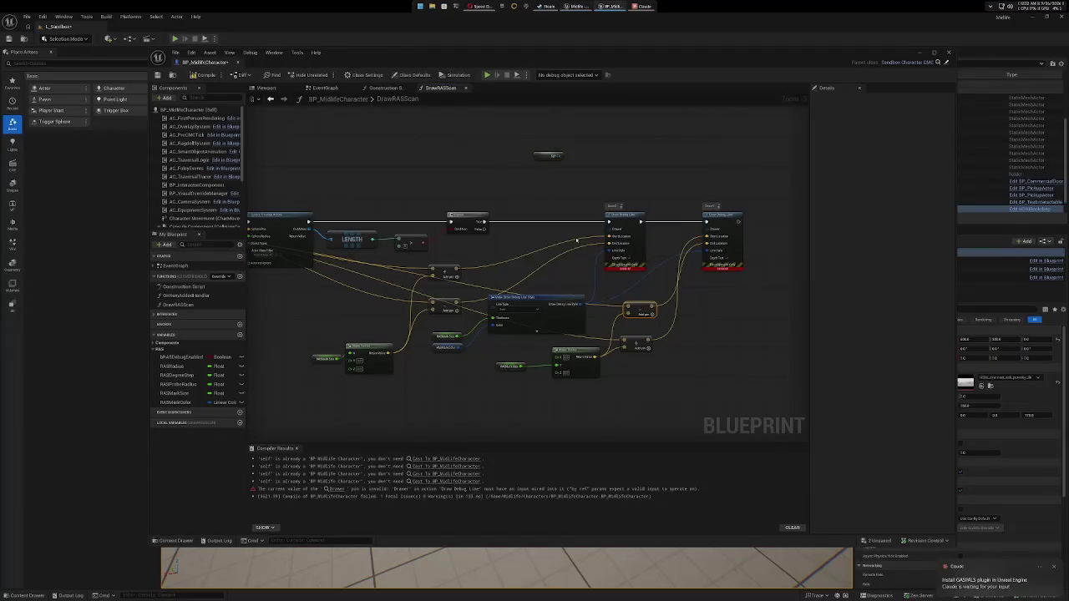
mouse_move(554, 158)
mouse_down()
mouse_move(542, 207)
mouse_move(553, 256)
mouse_move(542, 233)
mouse_move(611, 231)
mouse_up()
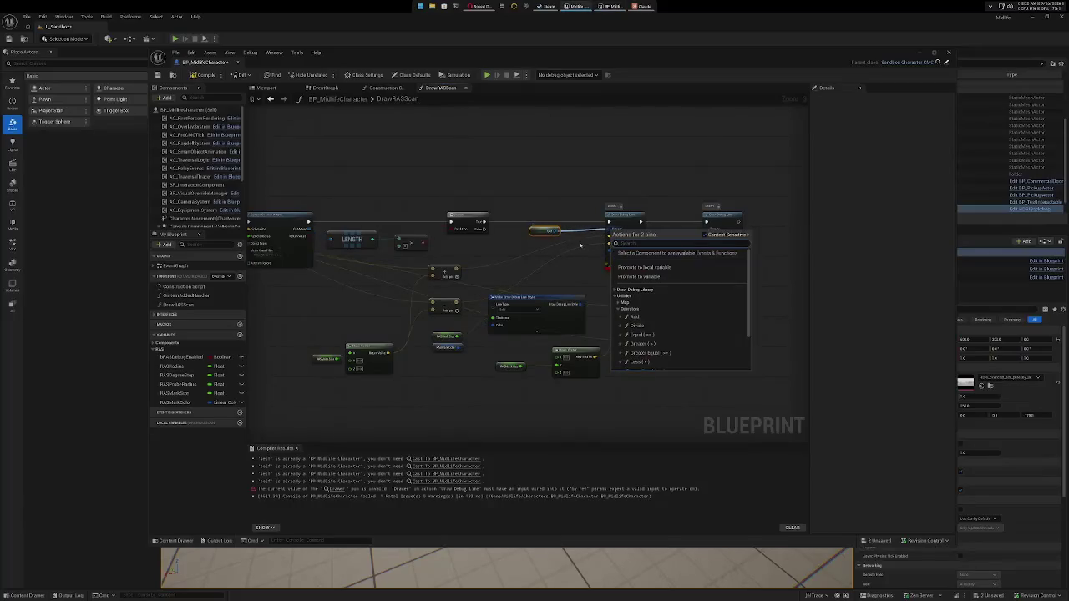
right_click(588, 170)
key(Escape)
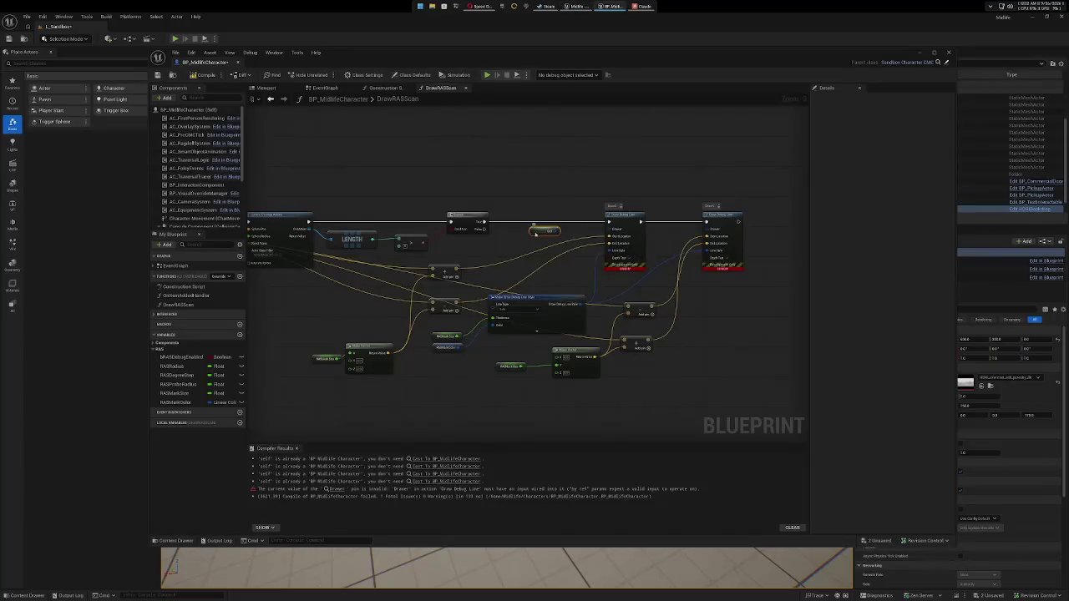
key(Delete)
drag(610, 230, 555, 233)
text(self)
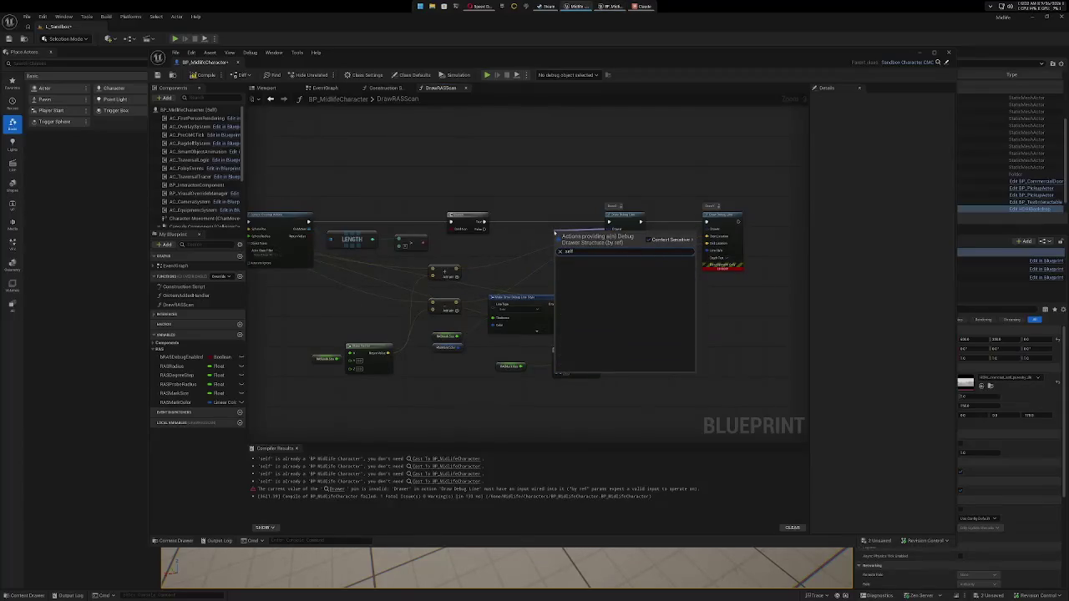
click(650, 241)
scroll(622, 326, down, 5)
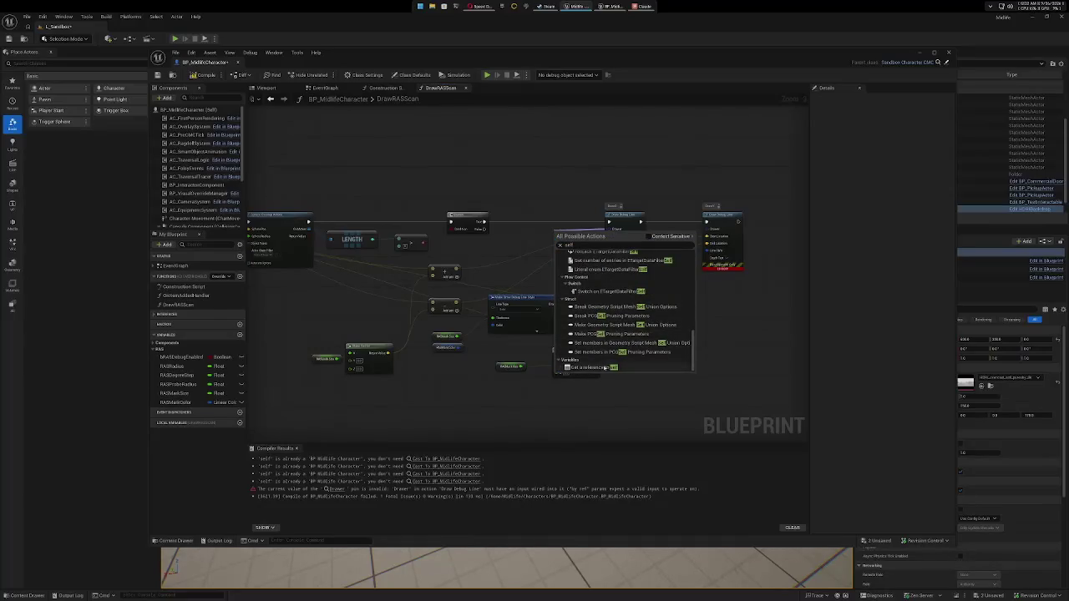
click(603, 368)
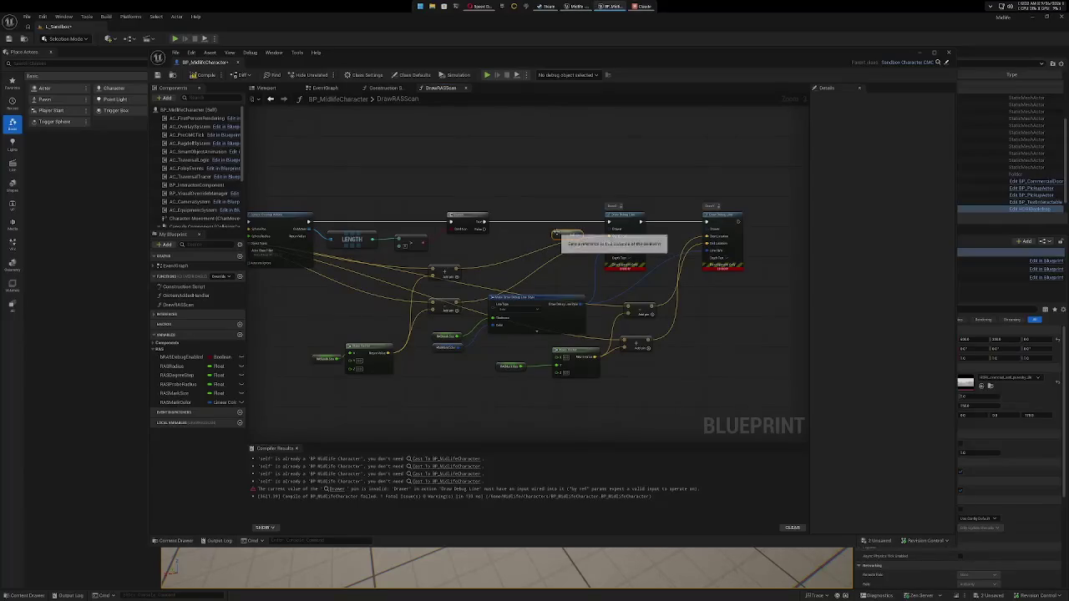
key(Delete)
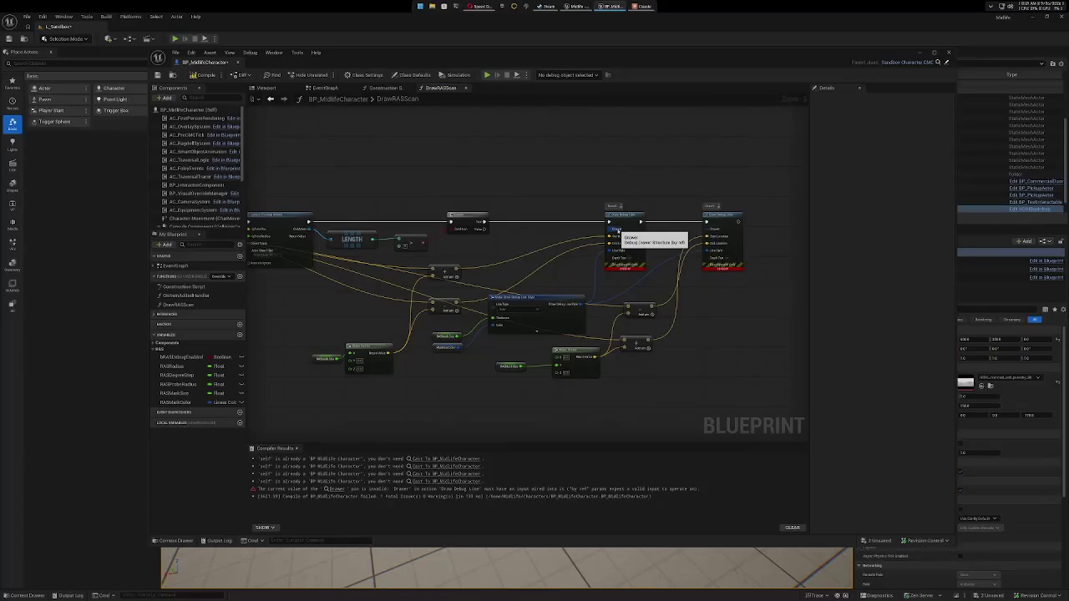
Add a context-sensitive Make Debug Drawer node from the Draw Debug Line's Drawer input.
drag(618, 229, 554, 230)
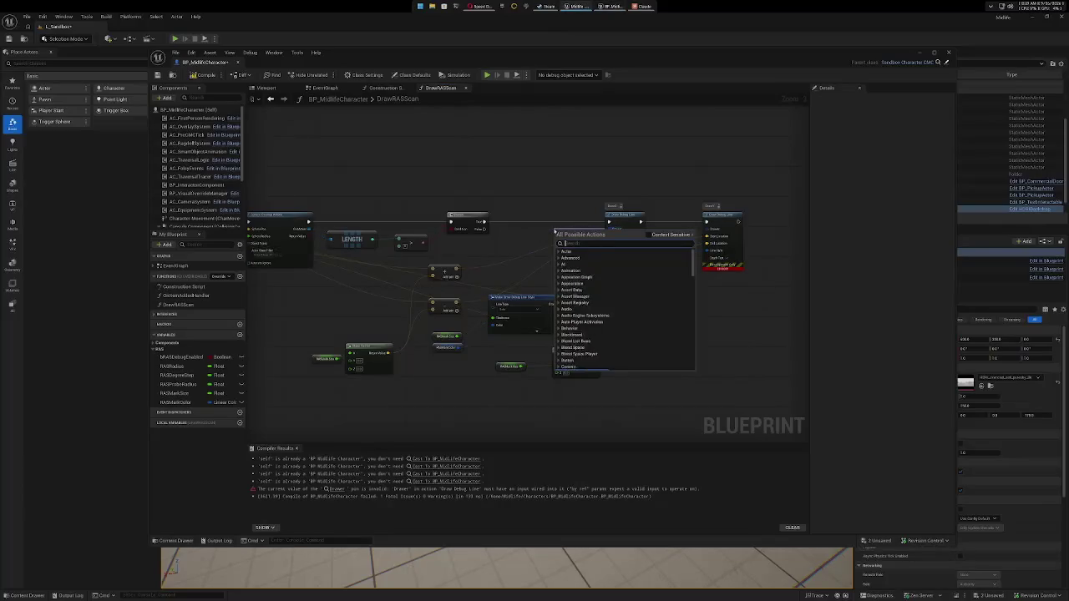
click(649, 235)
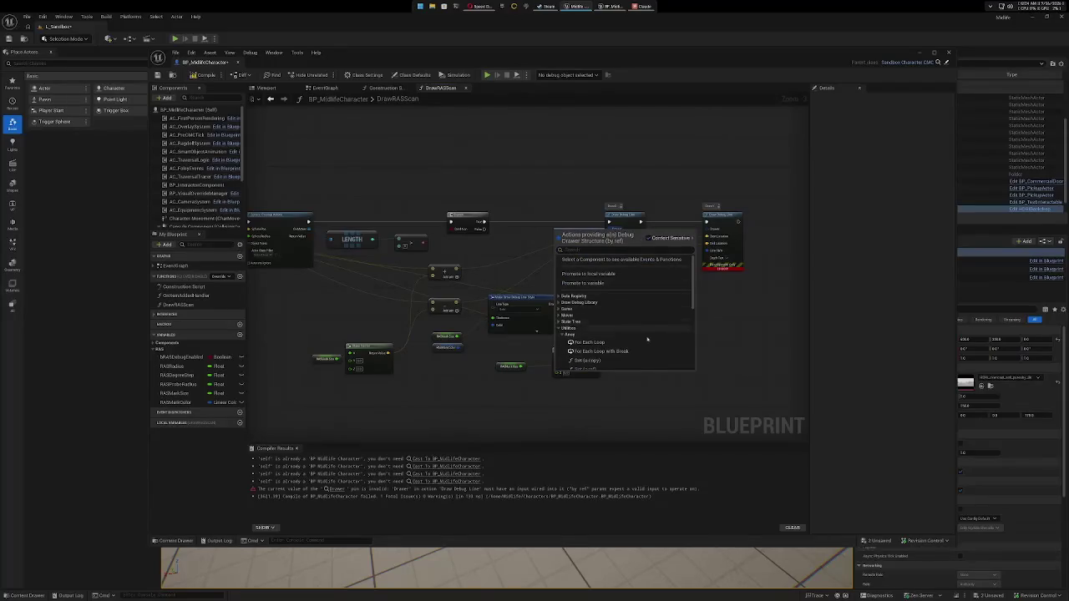
scroll(623, 328, down, 5)
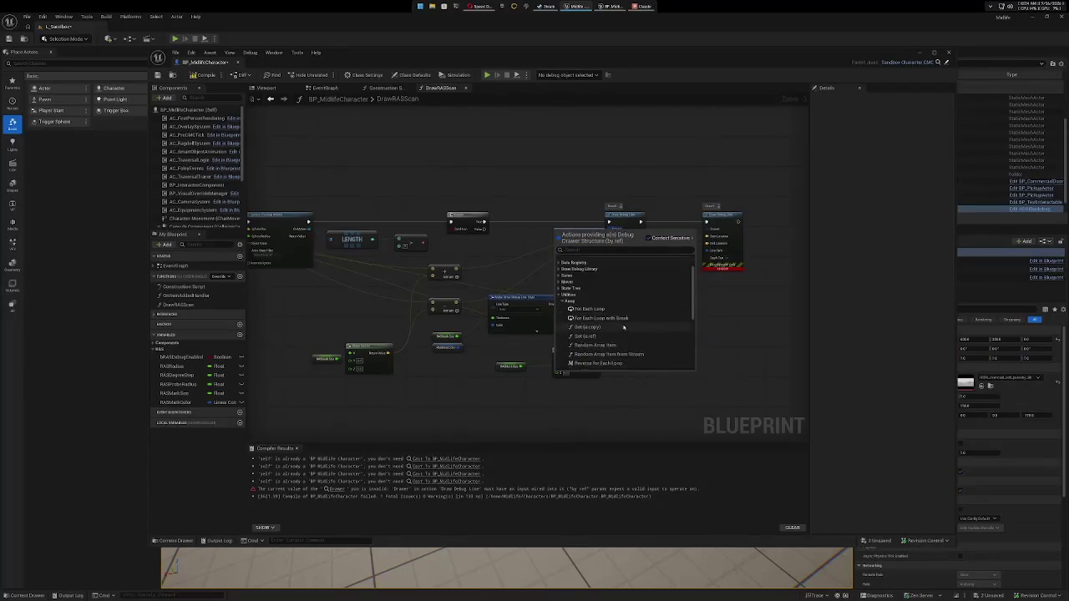
scroll(623, 327, up, 6)
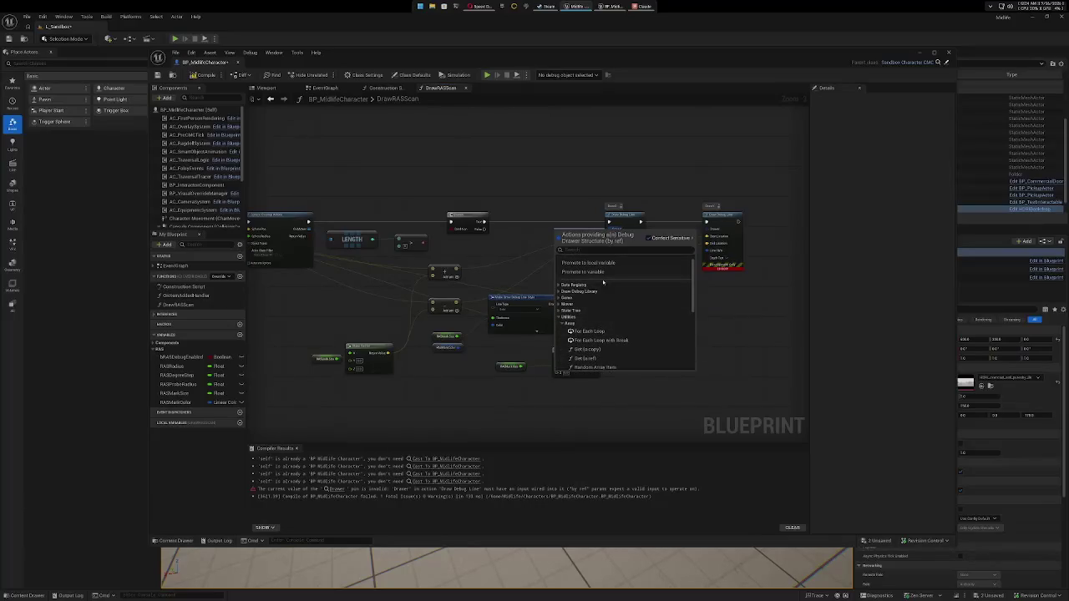
click(559, 319)
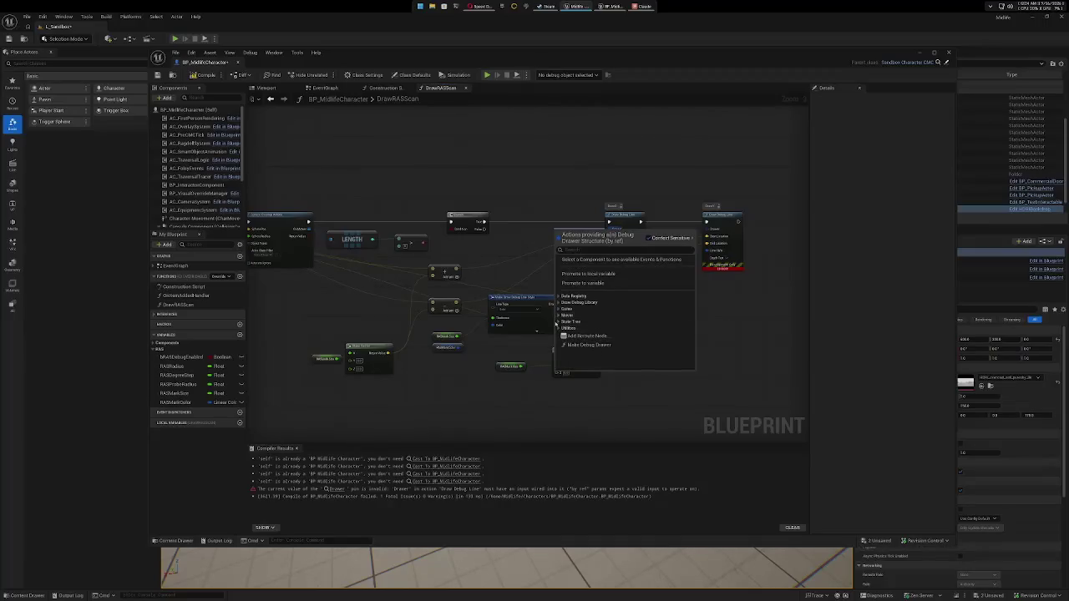
click(559, 328)
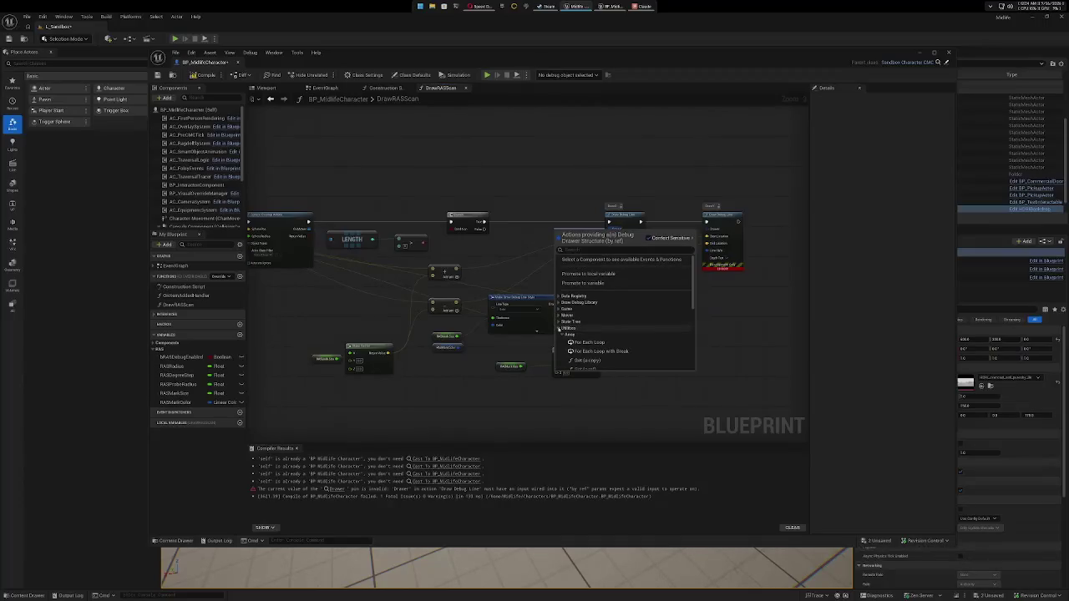
click(561, 333)
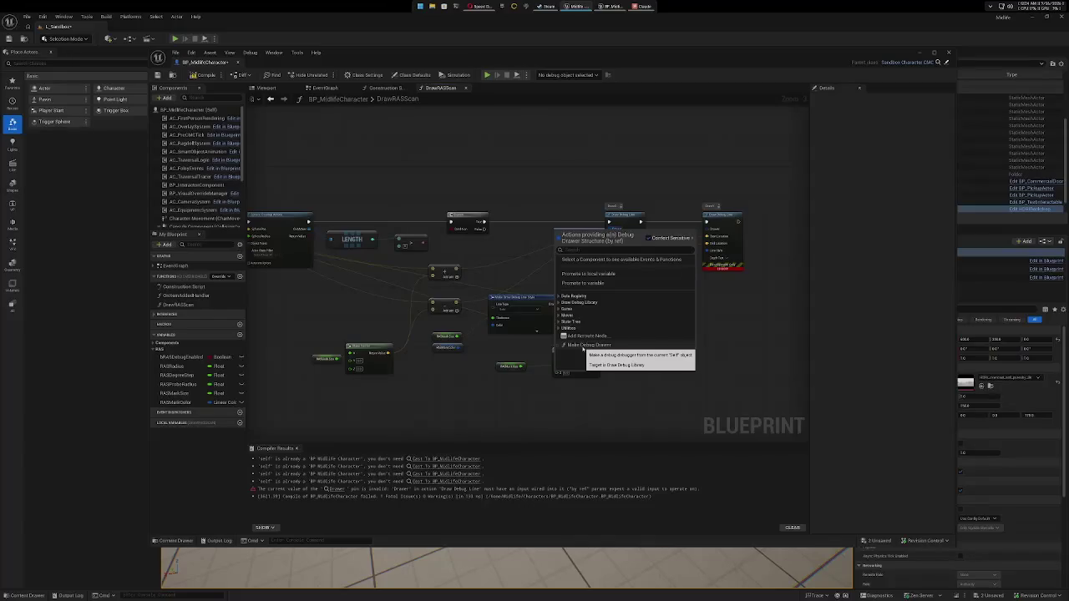
click(583, 345)
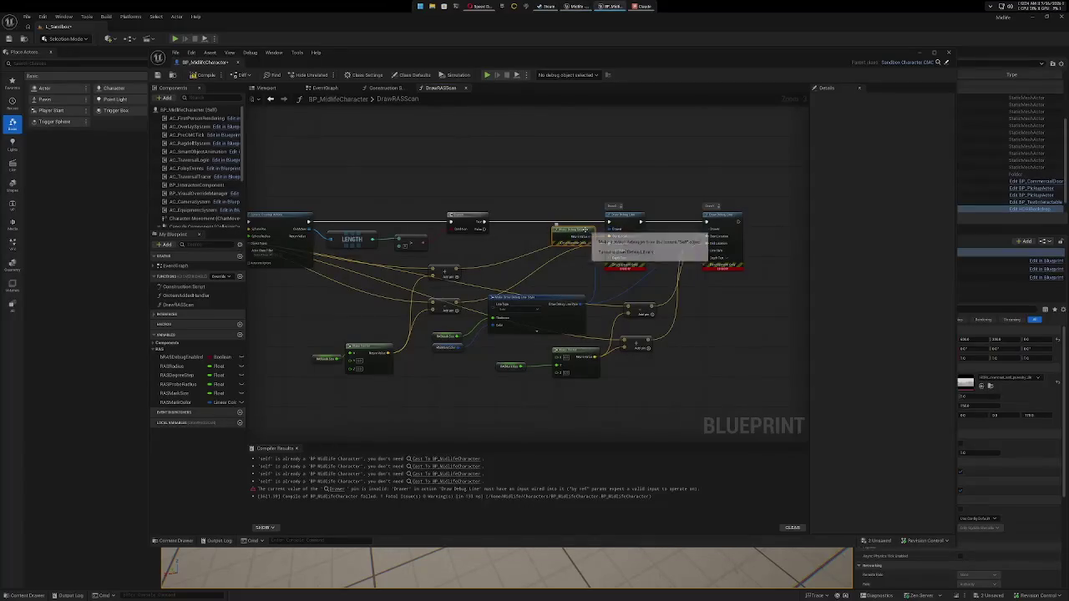
Wire the debug drawer into the second Draw Debug Line and compile the Blueprint.
drag(591, 238, 707, 231)
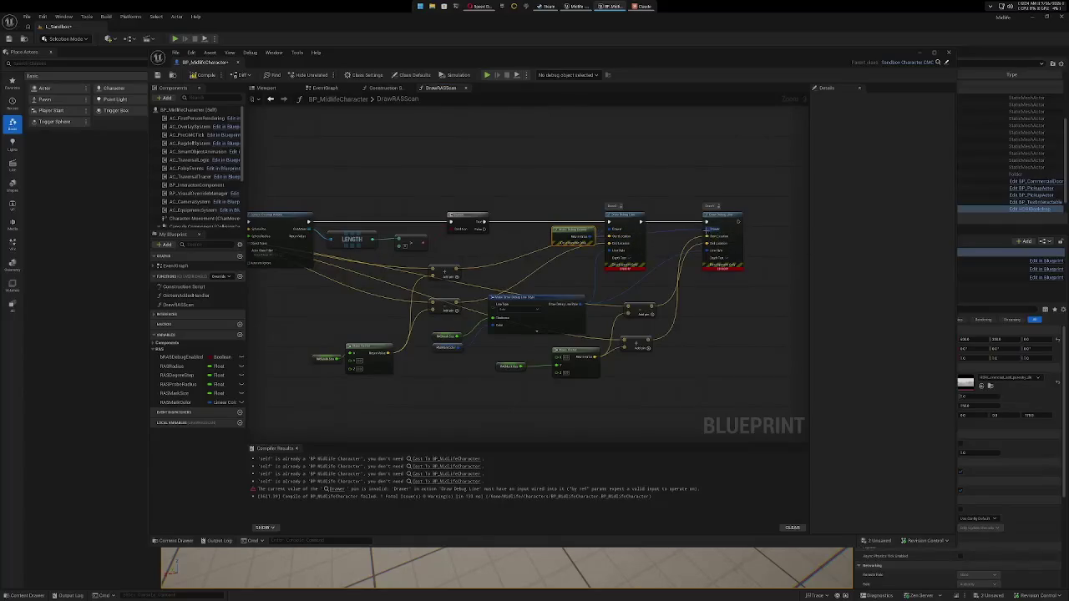
drag(746, 348, 689, 303)
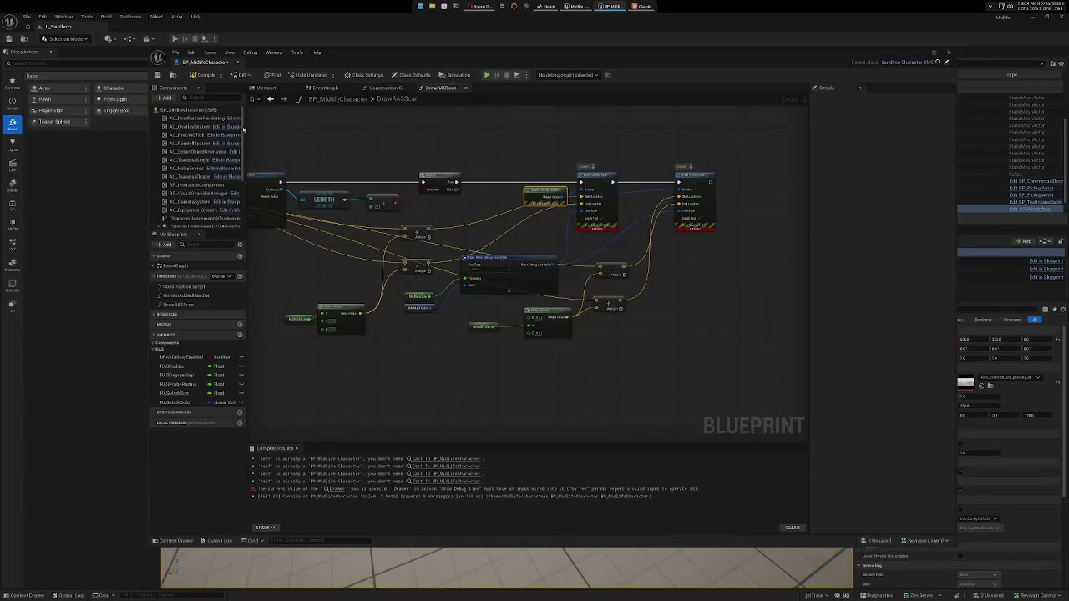
click(206, 74)
Save the character Blueprint, then play-test by running forward with W and stop the session.
key(ctrl+s)
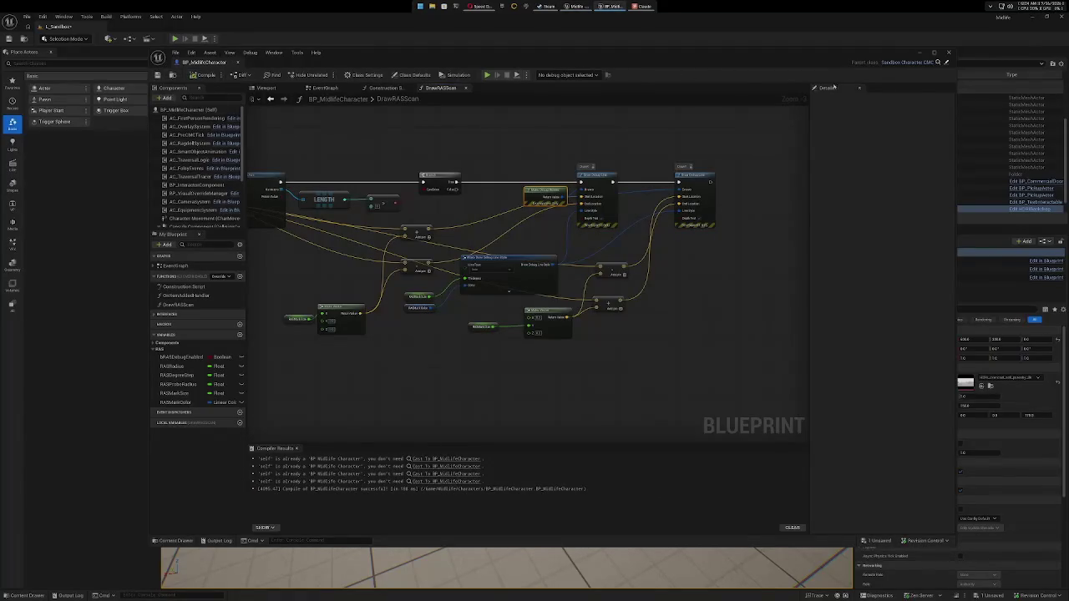
click(921, 54)
key(alt+p)
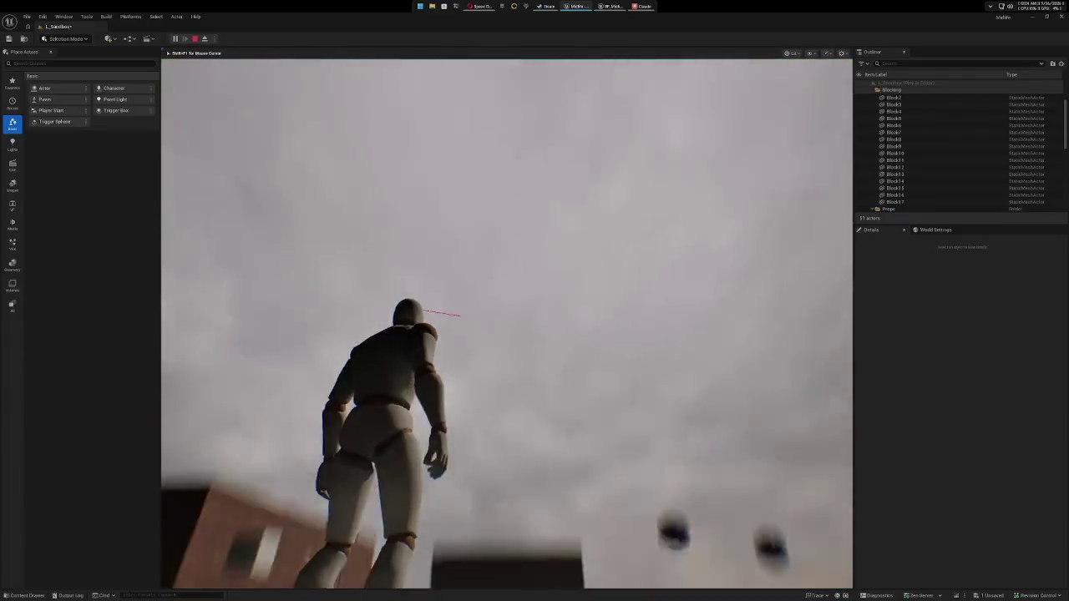
key(w)
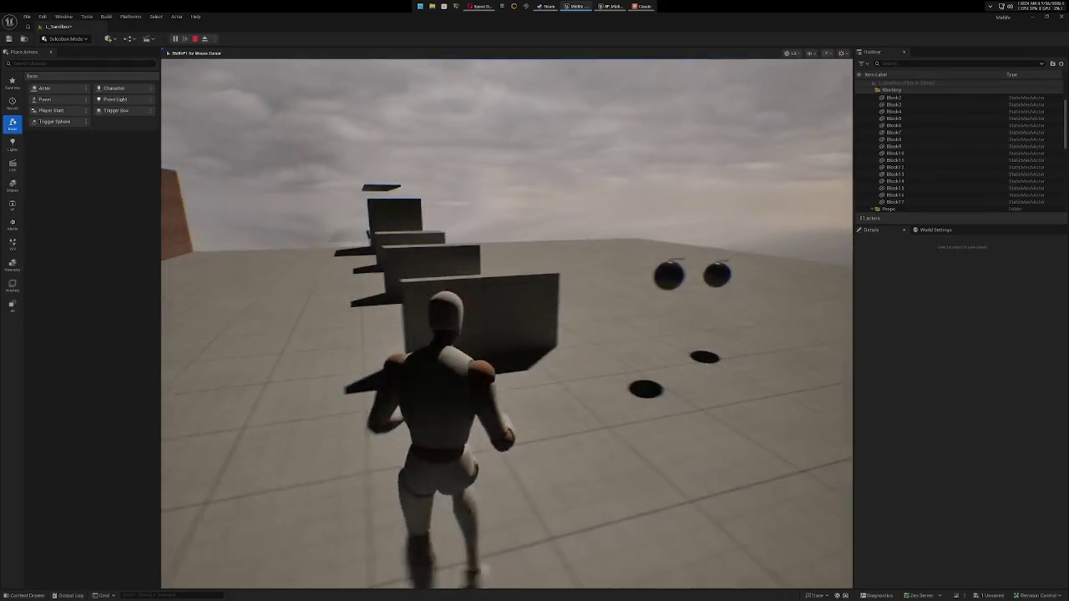
key(Escape)
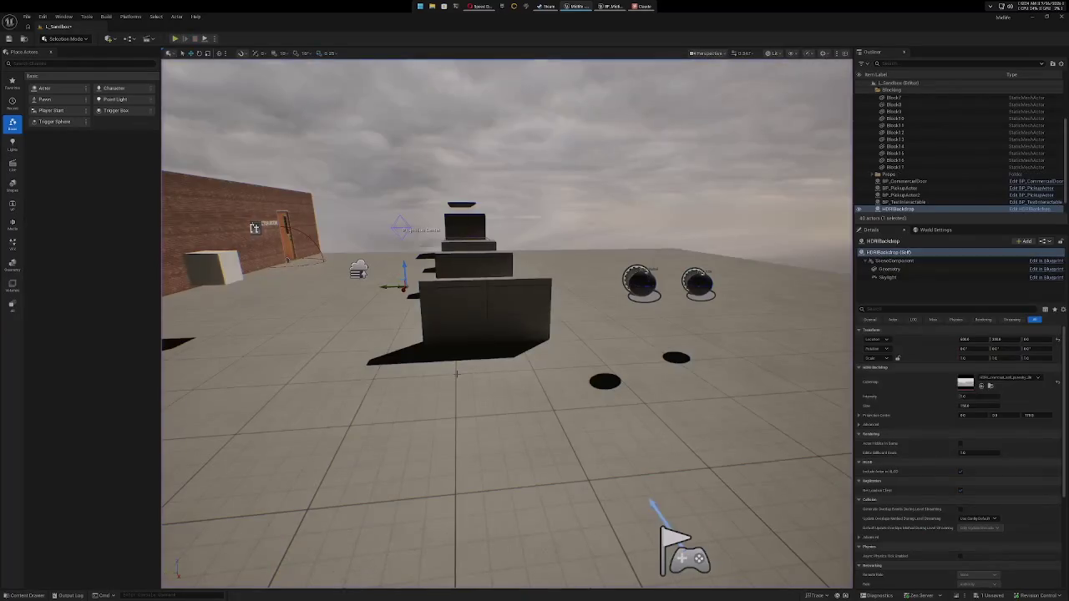
Toggle the Output Log, return to BP_MidlifeCharacter, and reframe the DrawRASScan debug-line nodes.
click(69, 596)
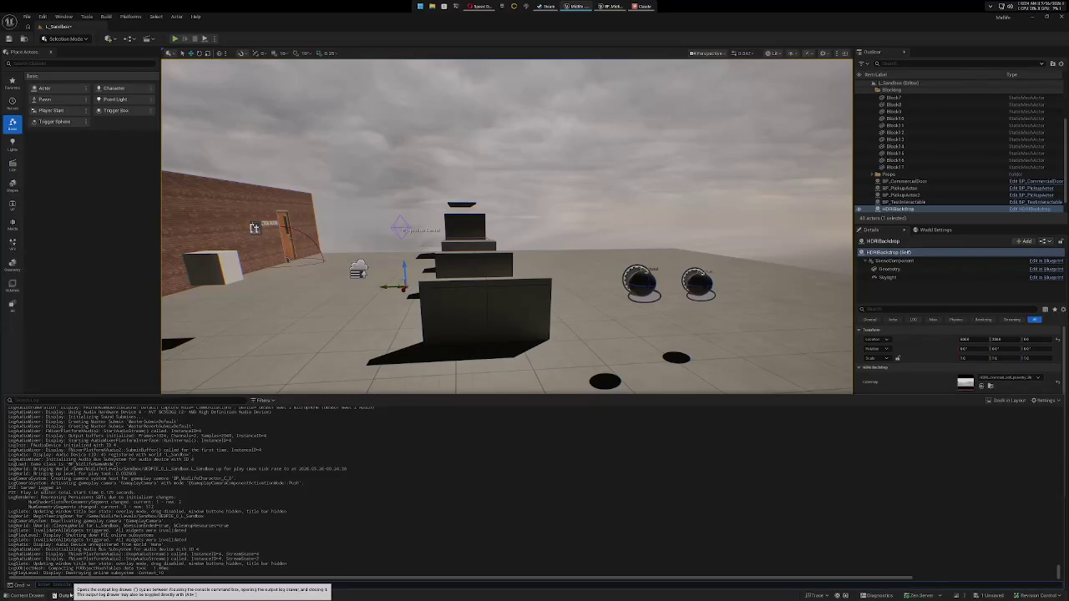
click(63, 596)
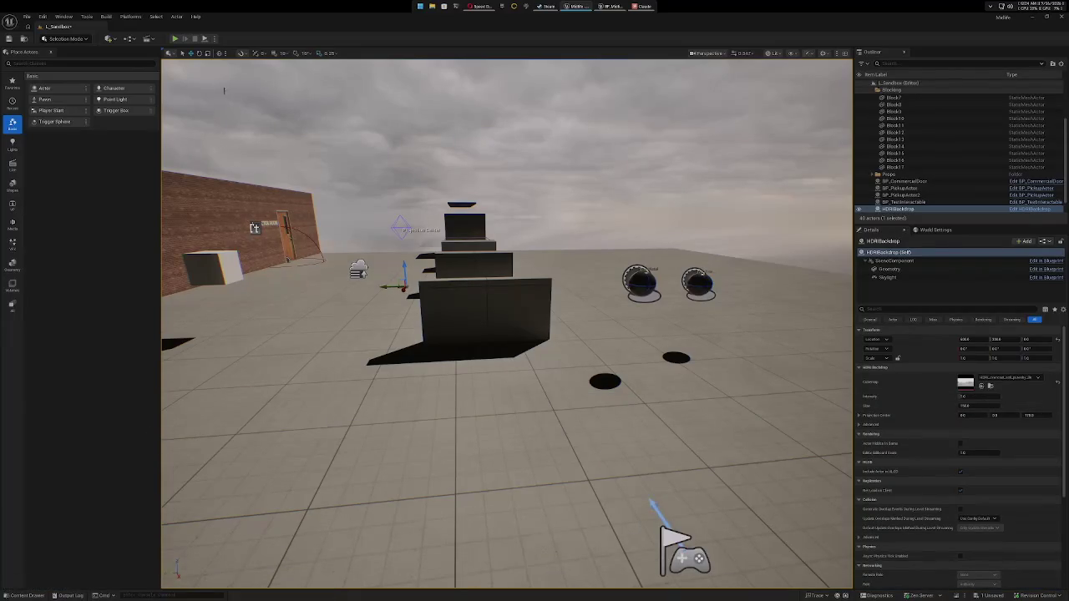
click(611, 6)
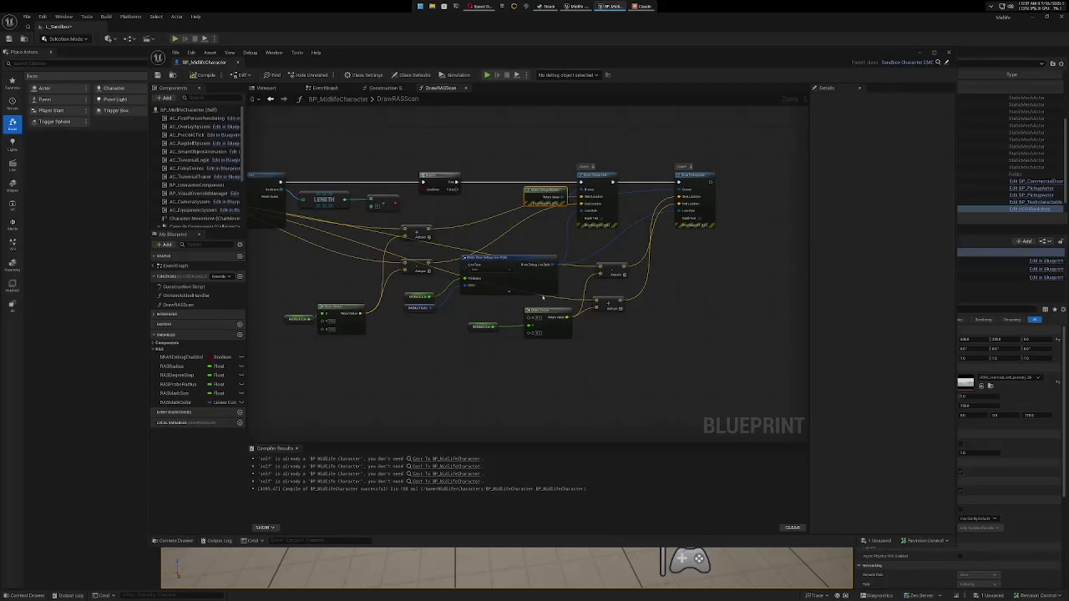
mouse_move(432, 354)
mouse_down()
mouse_move(489, 341)
mouse_move(498, 325)
mouse_move(451, 351)
mouse_move(446, 376)
mouse_up()
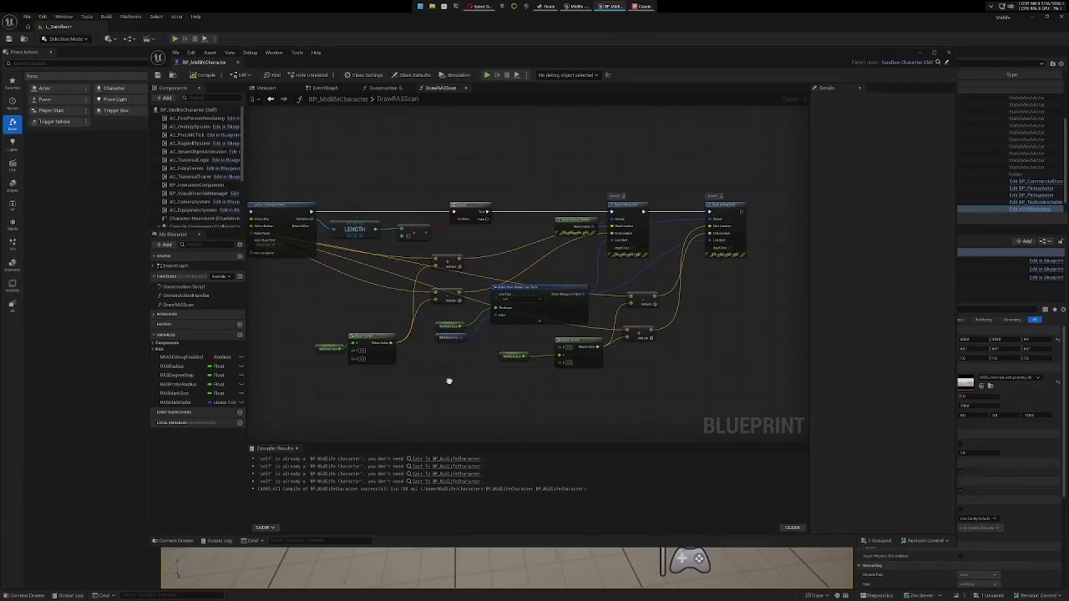
scroll(452, 371, down, 2)
scroll(453, 370, up, 4)
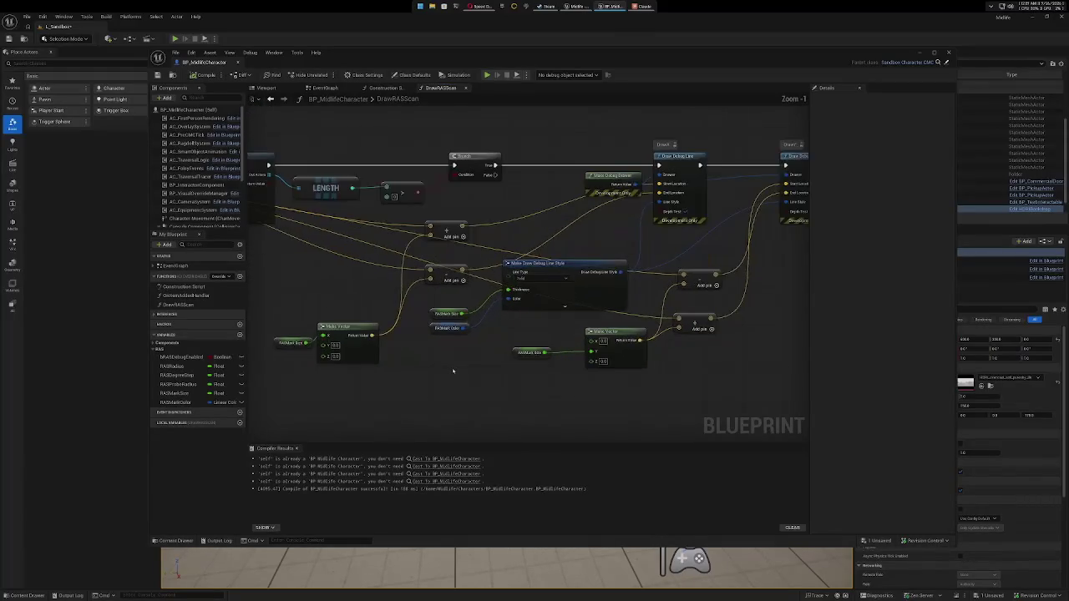
mouse_move(453, 370)
mouse_down()
mouse_move(553, 389)
mouse_move(484, 384)
mouse_up()
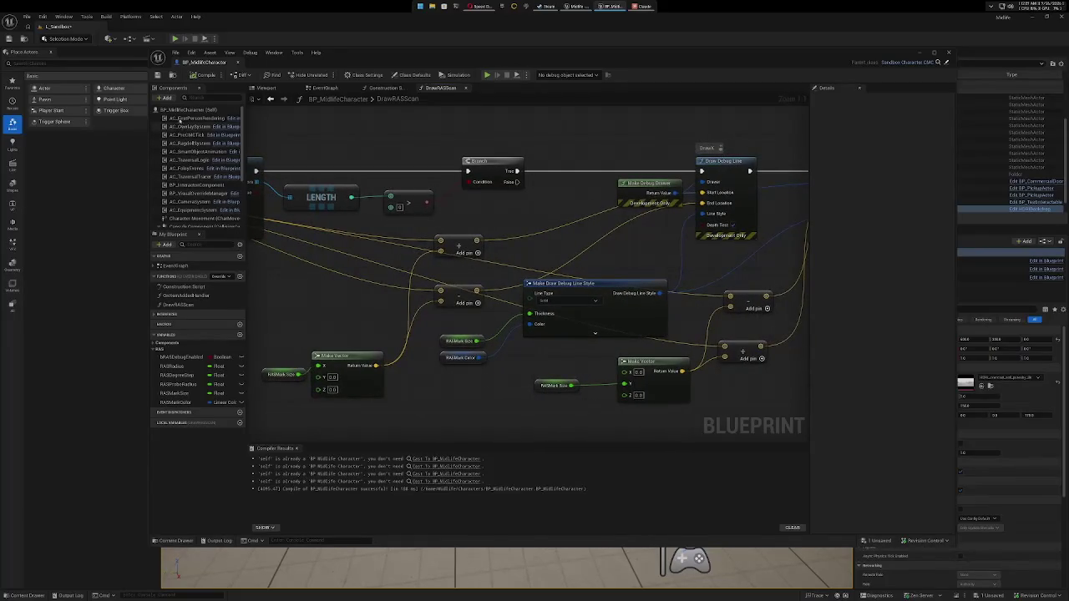
In the class defaults, set RASRadius to 1000, RASDegreeStep to 45 and RASProbeRadius to 100.
click(179, 111)
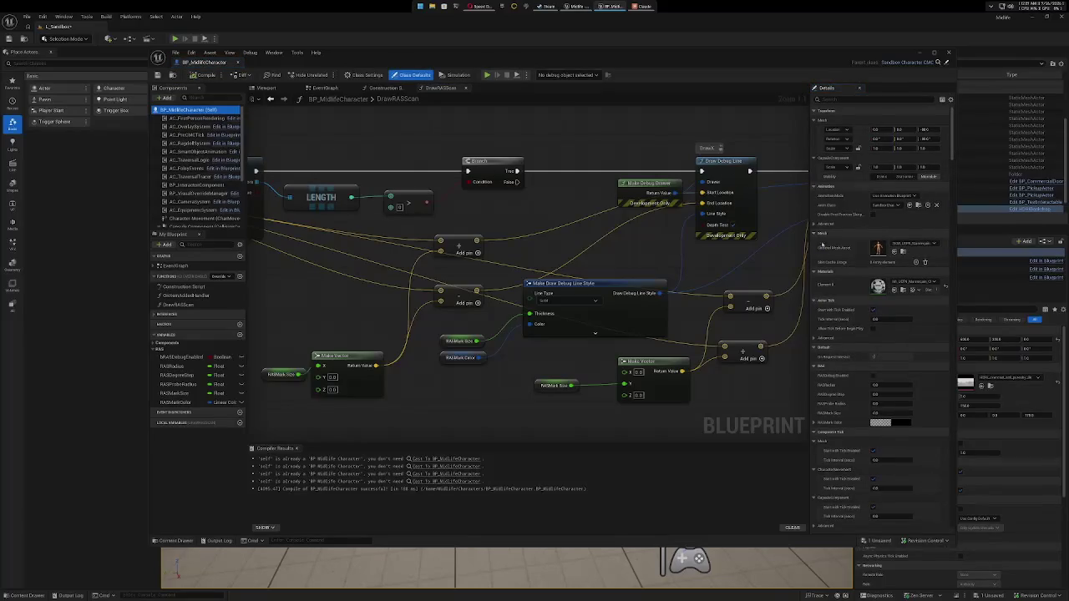
click(881, 384)
click(881, 384)
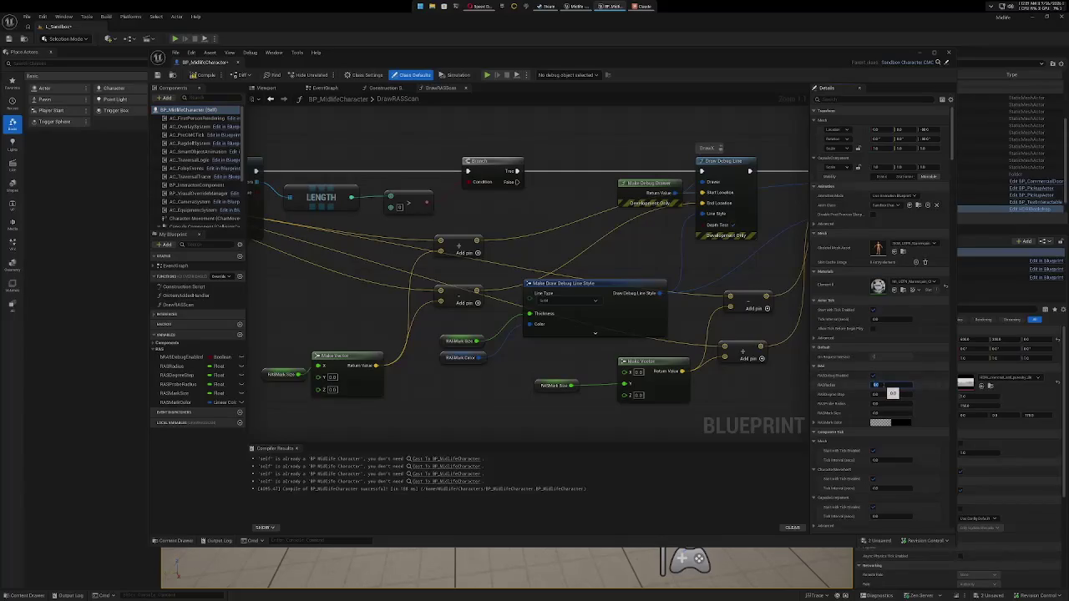
text(100)
click(891, 394)
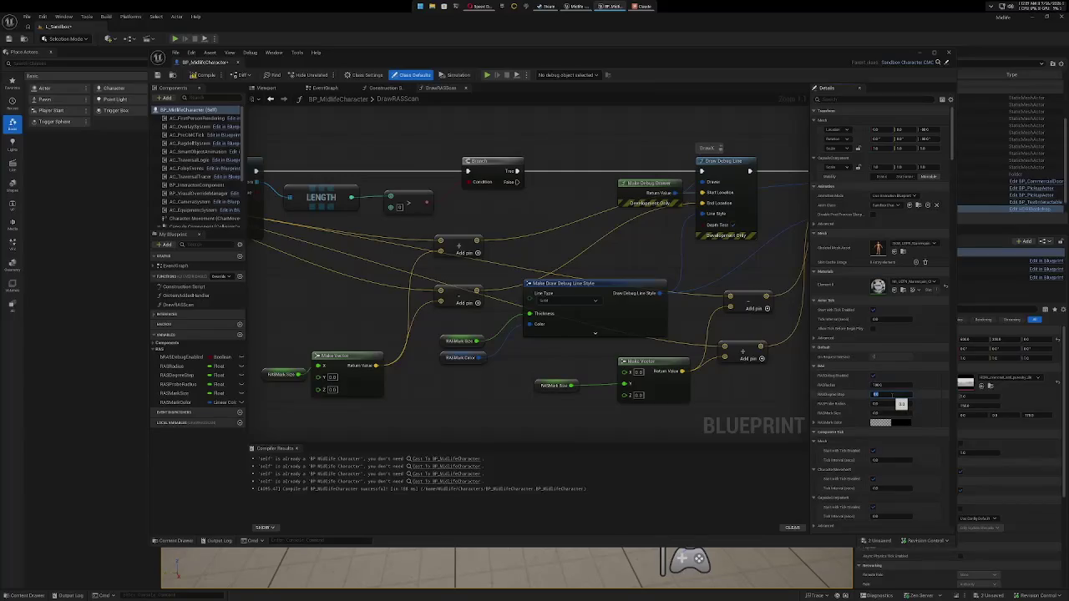
text(45)
click(890, 403)
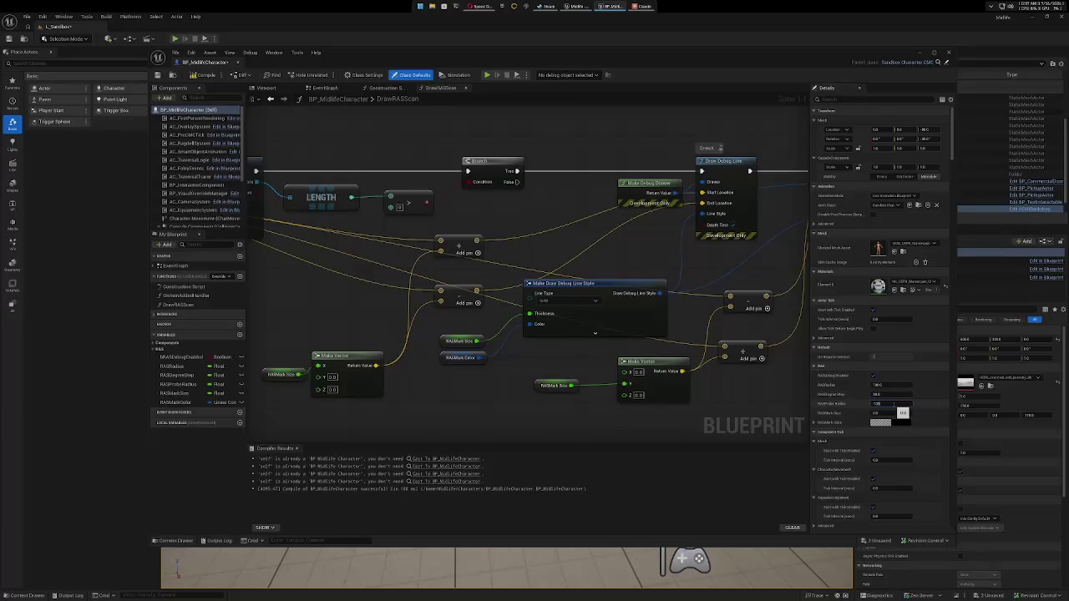
click(888, 413)
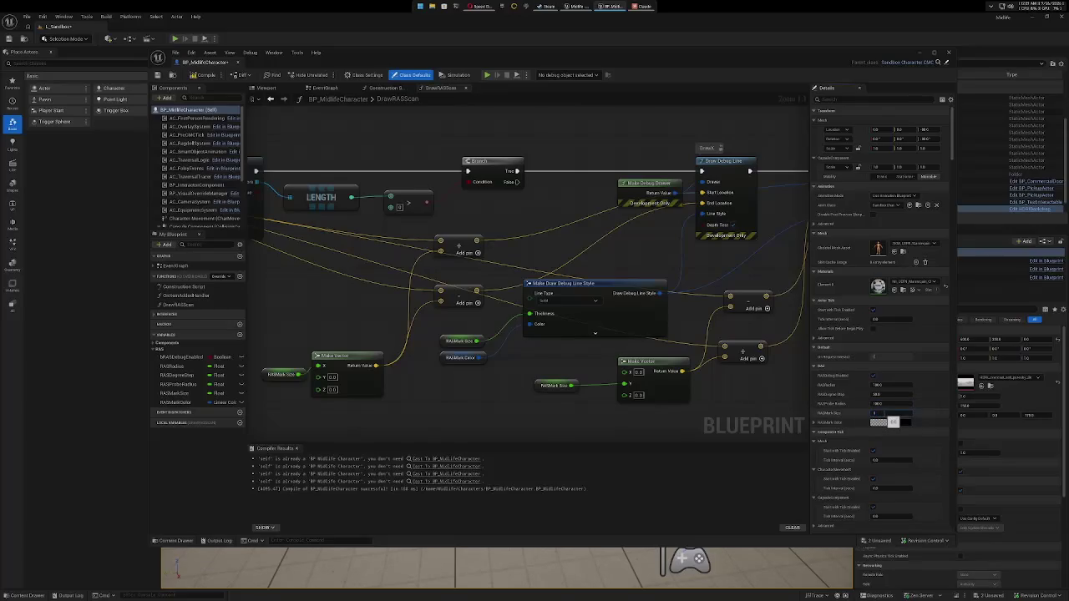
Set RASMarkColor to blue-violet, recompile, and bring the level editor forward.
click(899, 422)
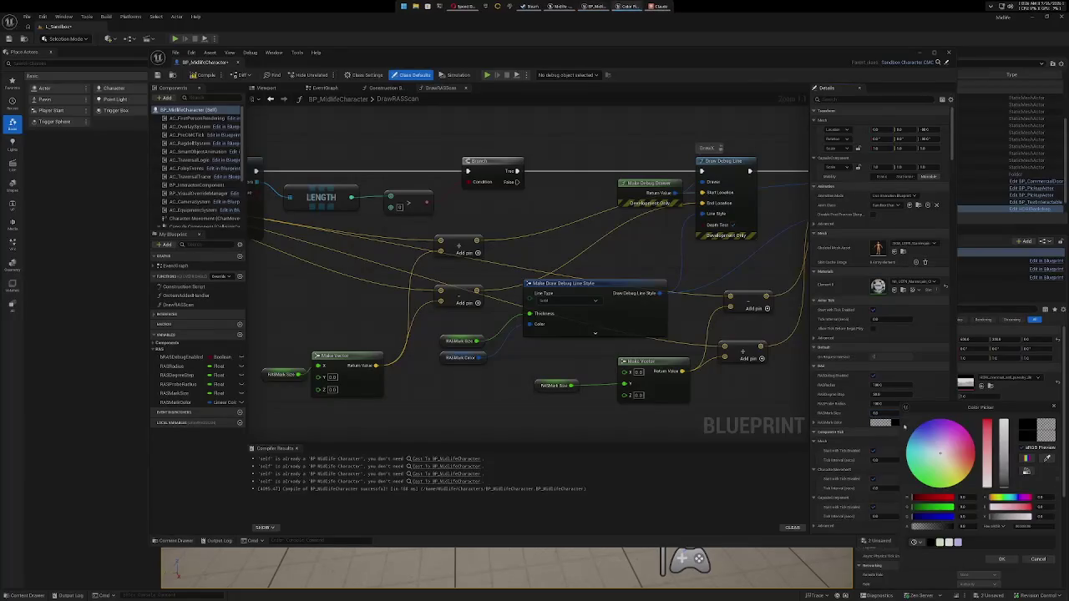
click(934, 431)
drag(931, 429, 926, 426)
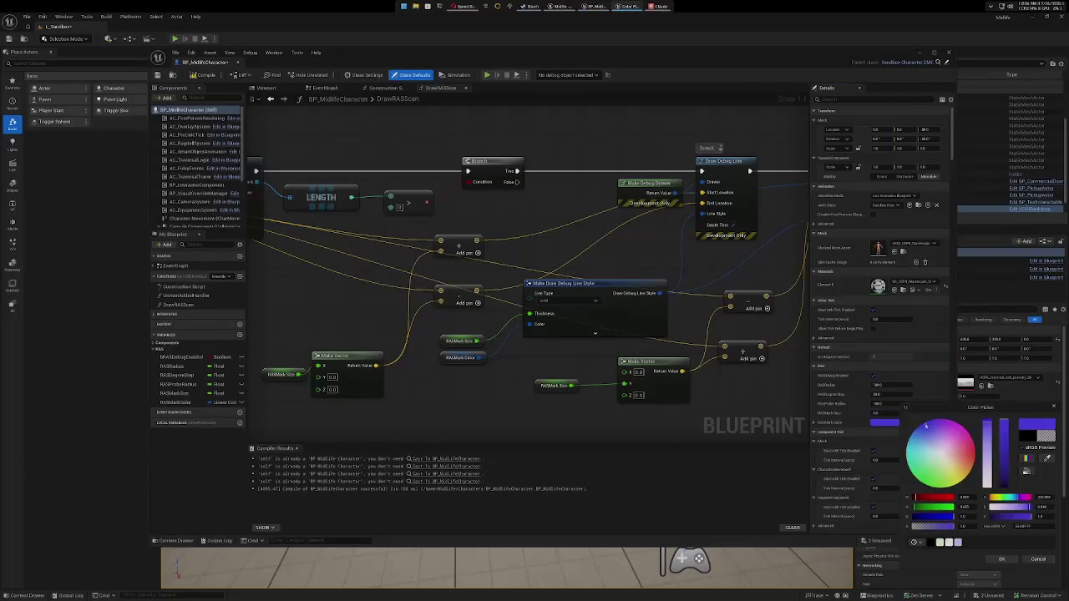
click(1002, 558)
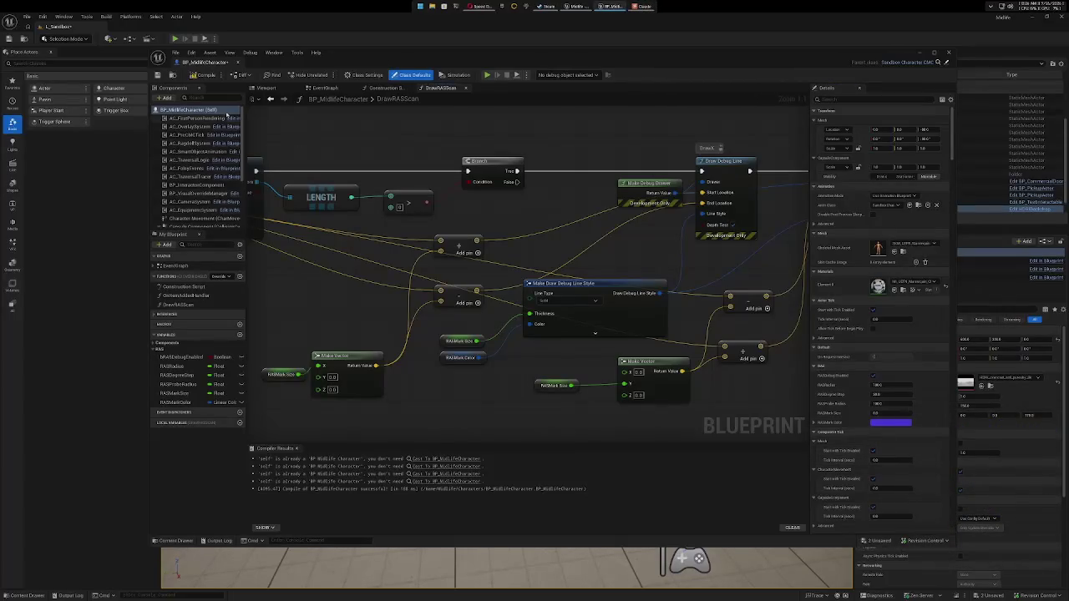
click(203, 76)
click(175, 43)
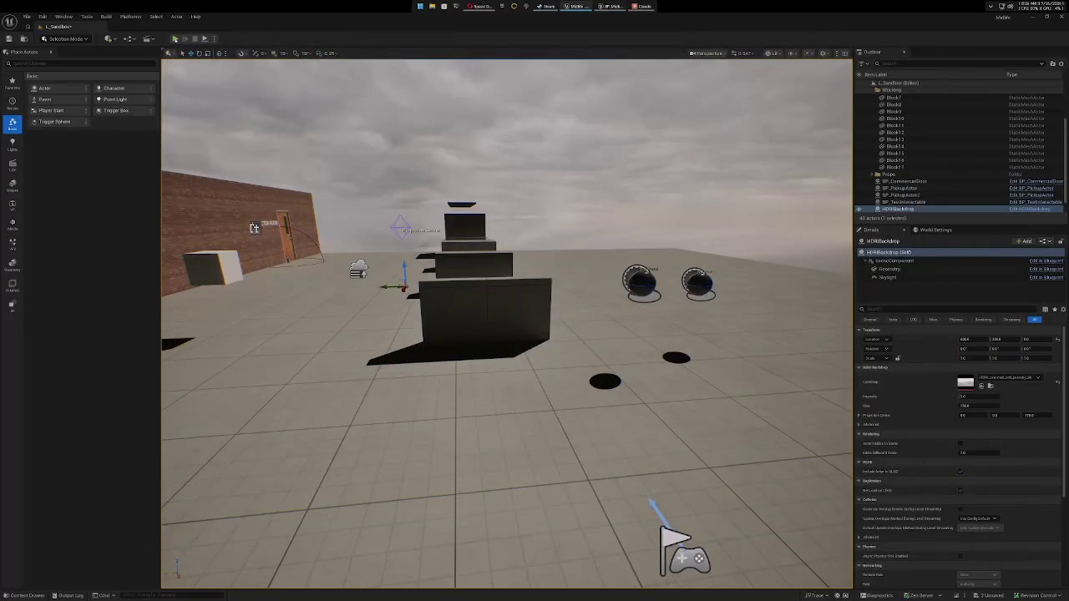
click(175, 38)
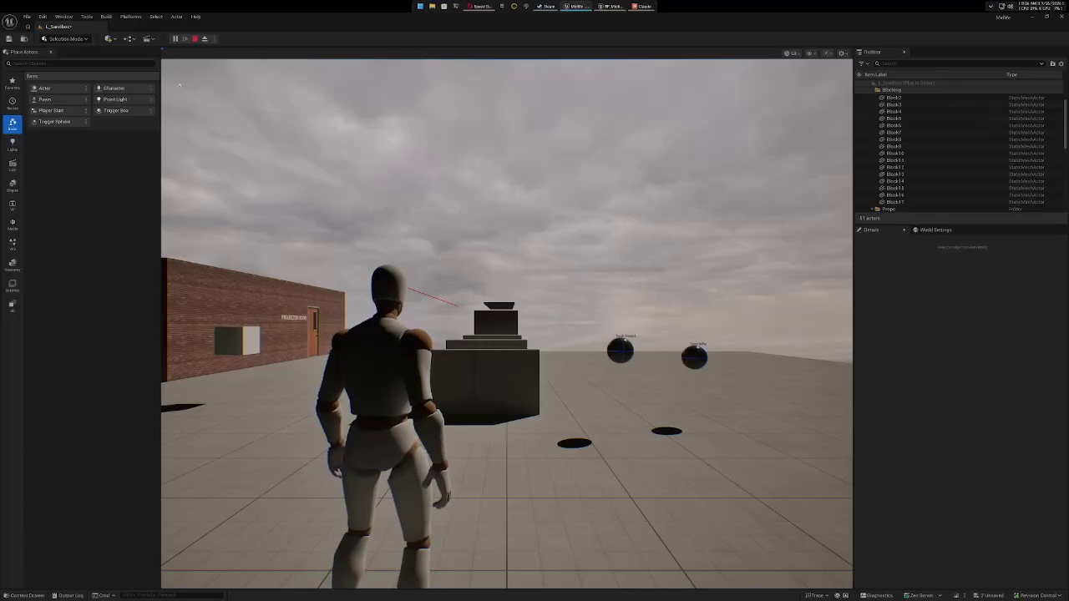
click(179, 60)
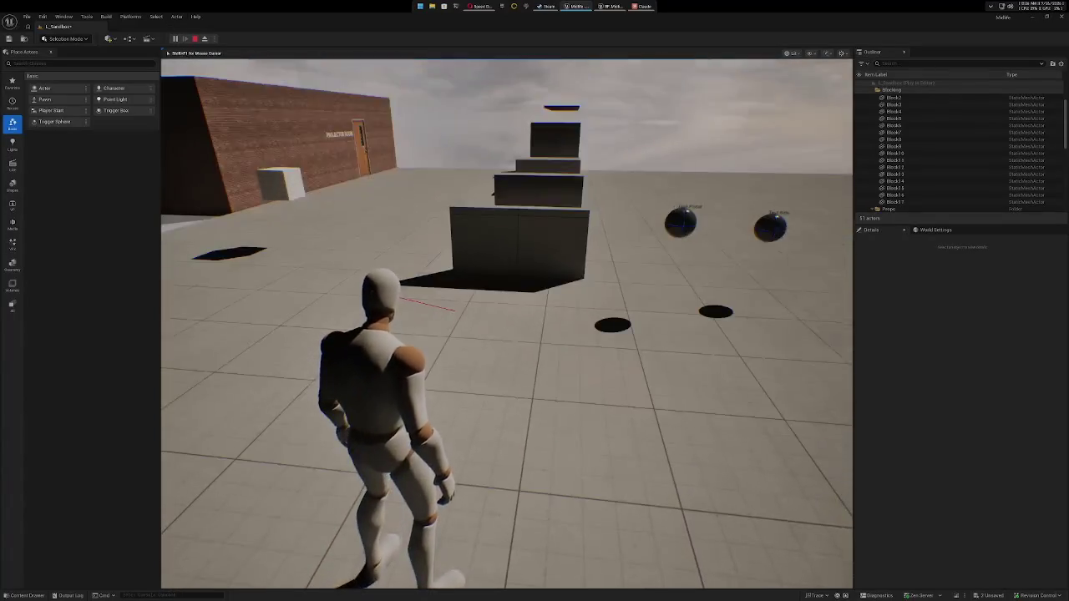
key(w)
key(w)
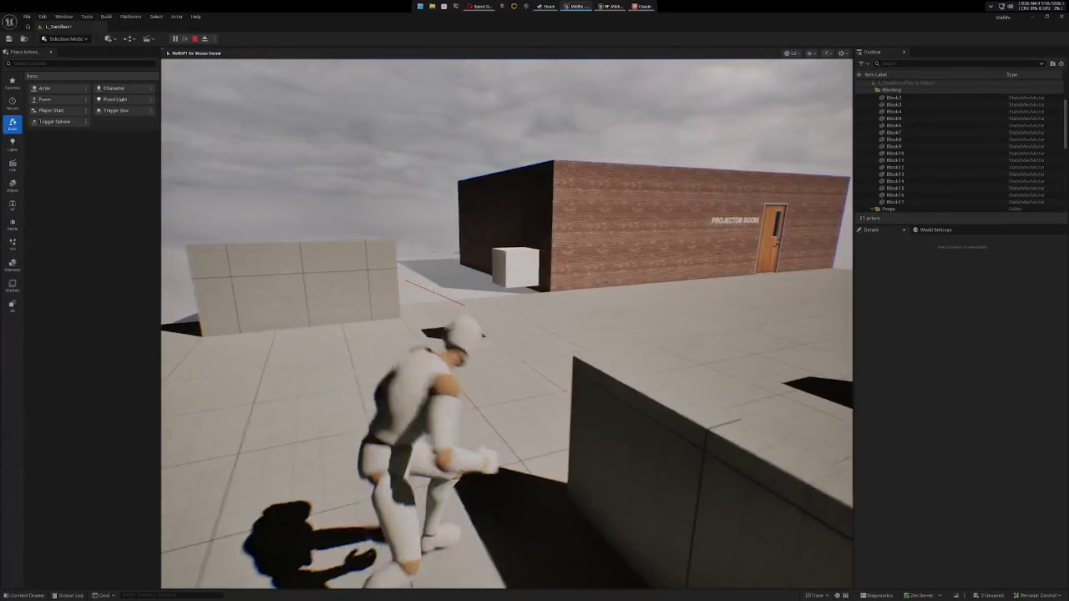
key(w)
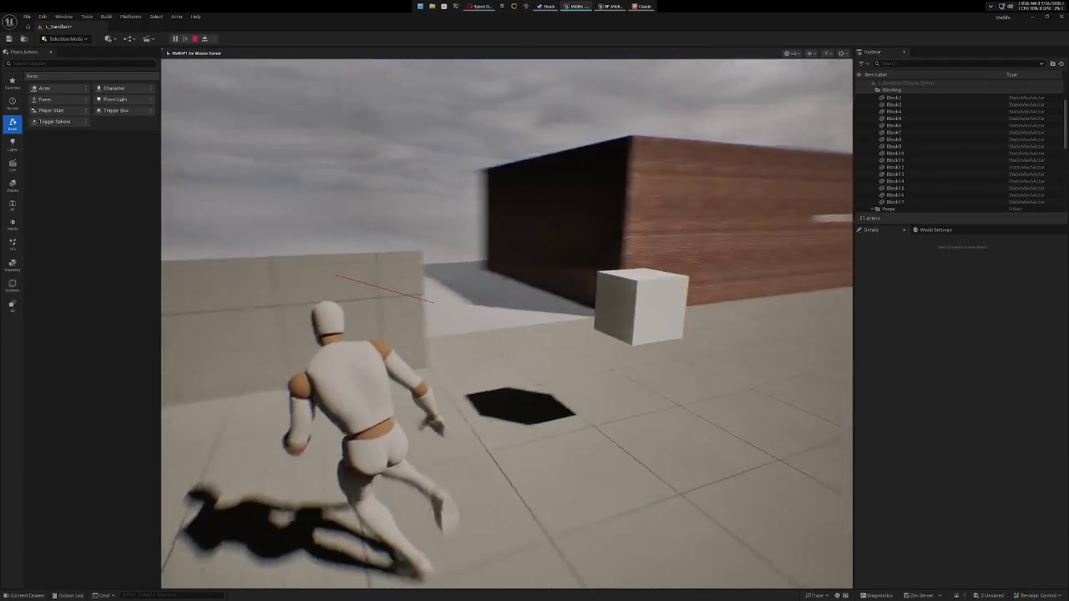
key(w)
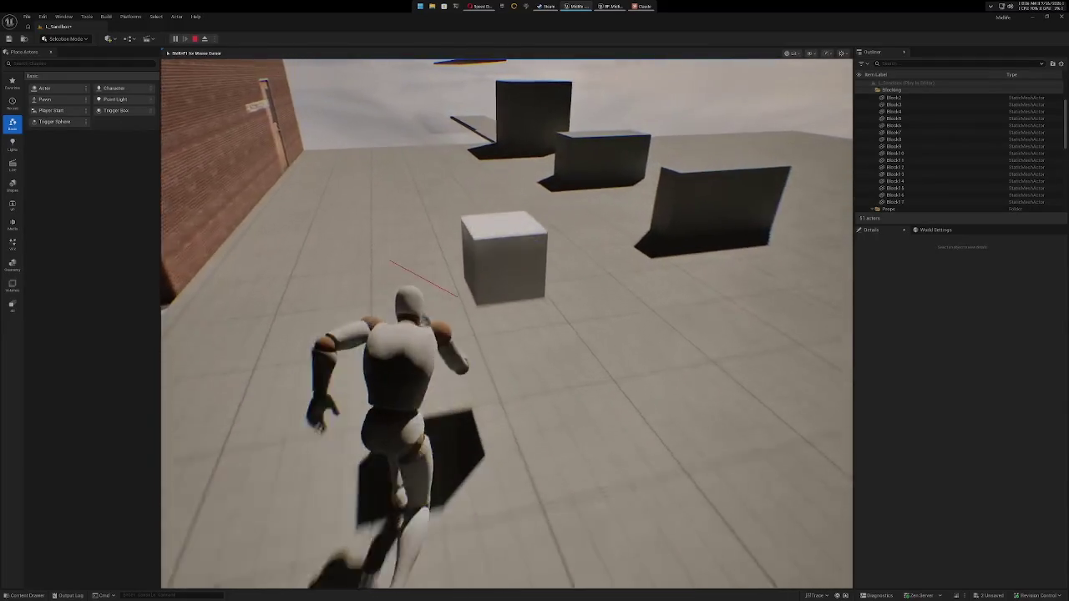
key(w)
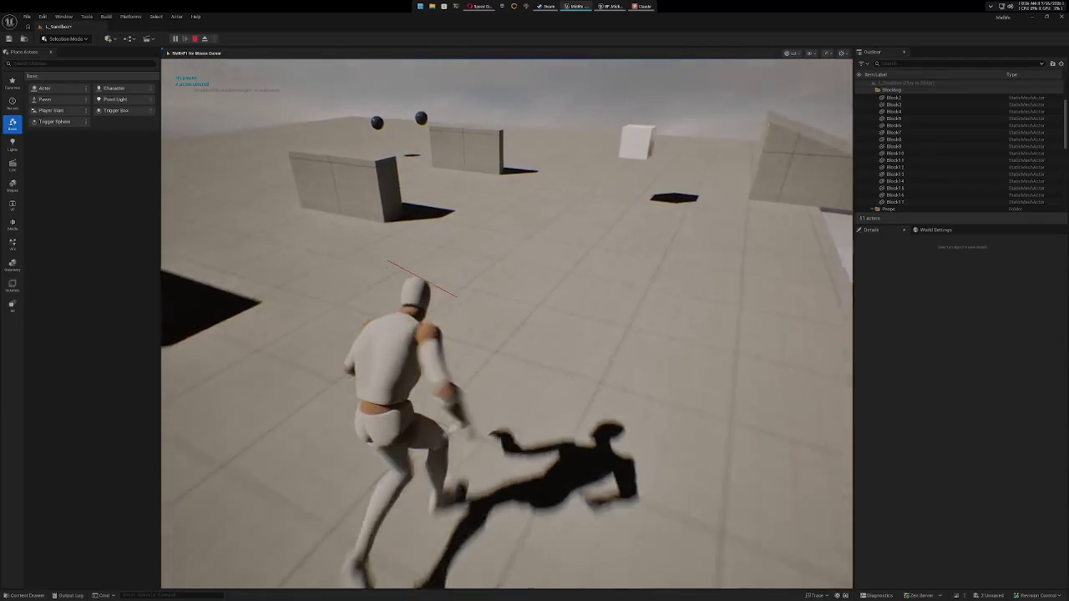
key(w)
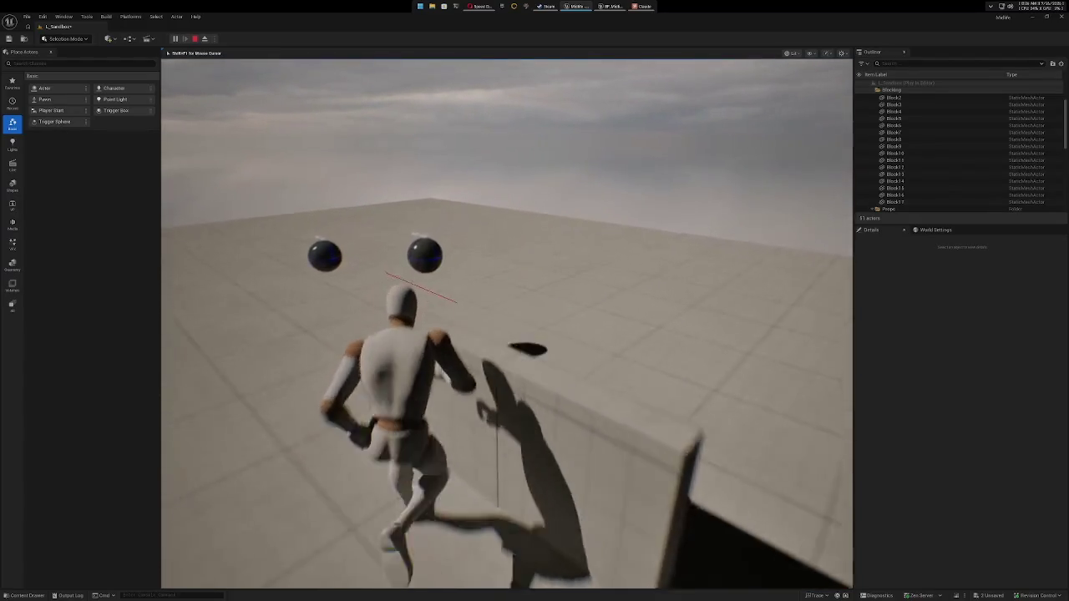
key(w)
key(w)
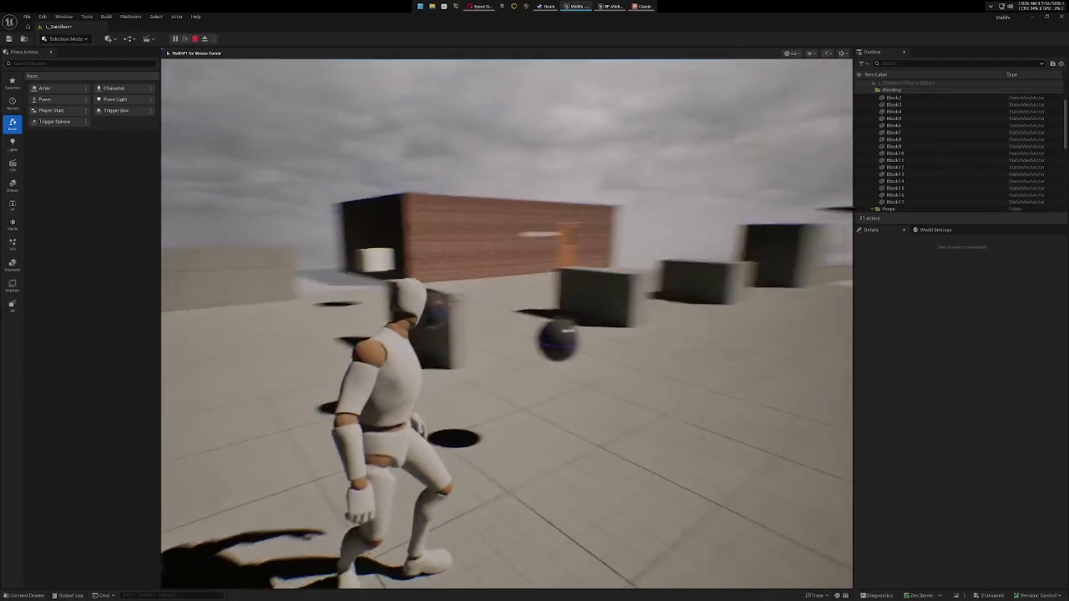
key(w)
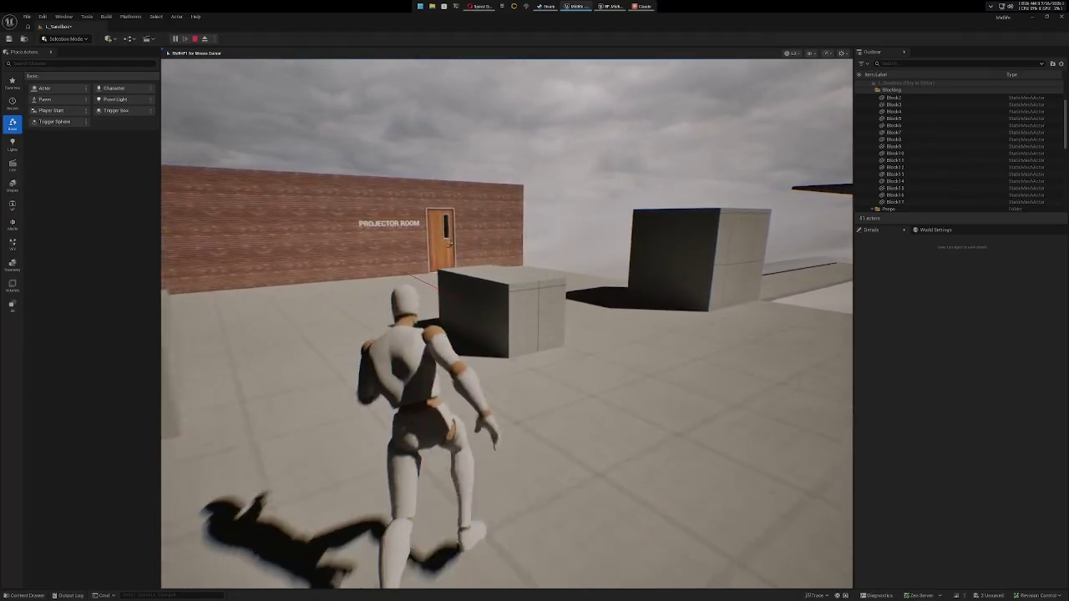
key(w)
key(w)
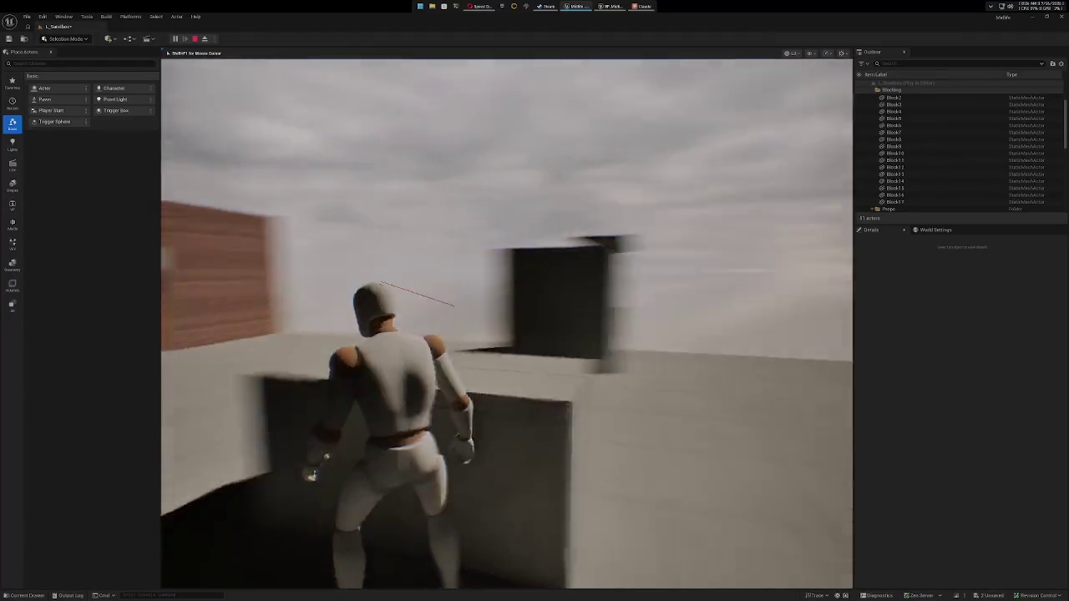
key(w)
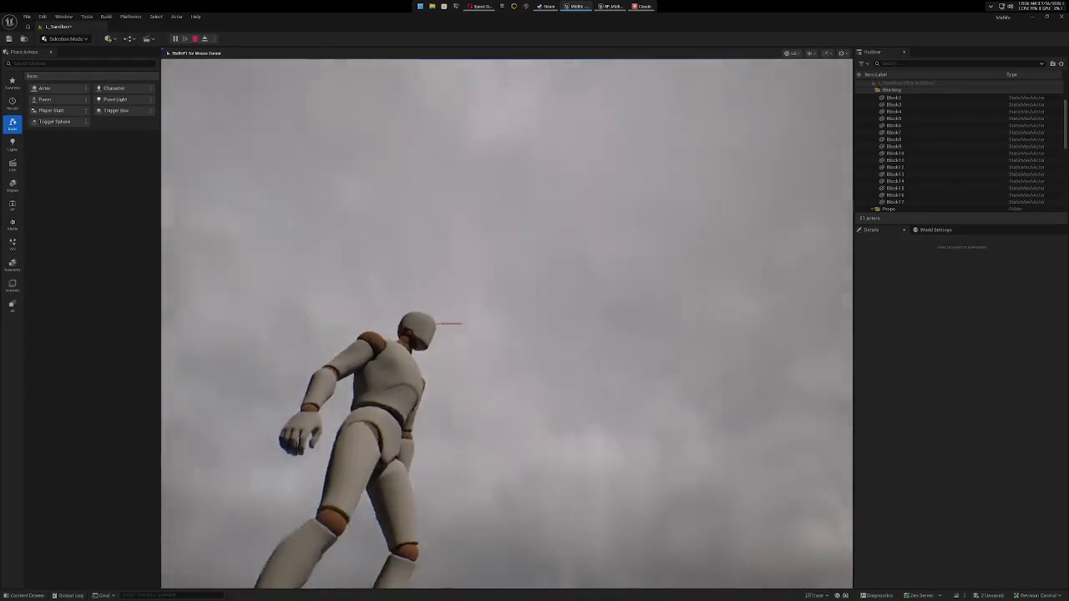
key(w)
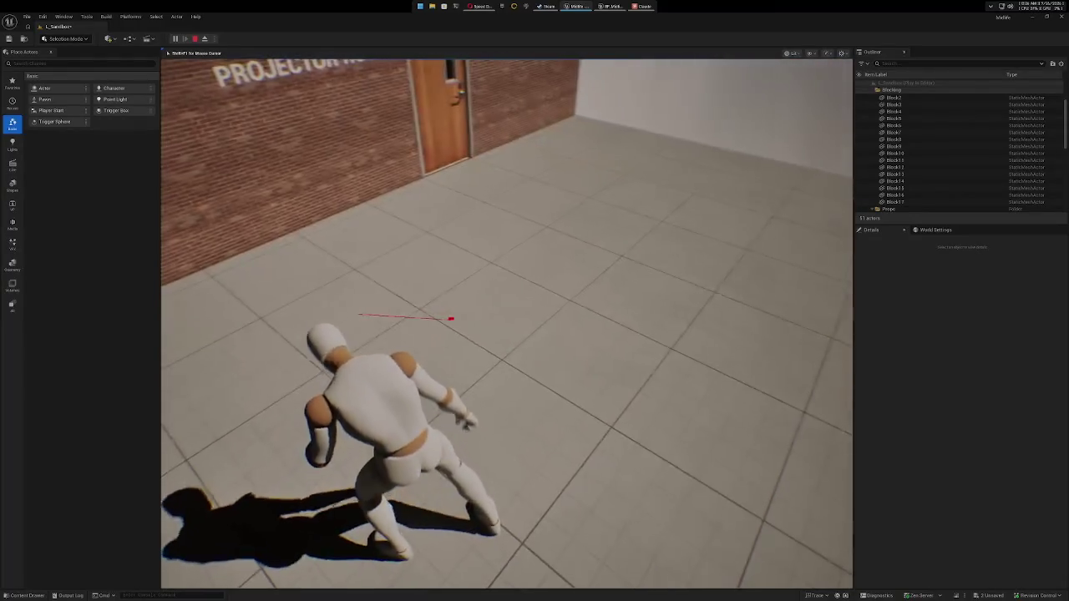
key(w)
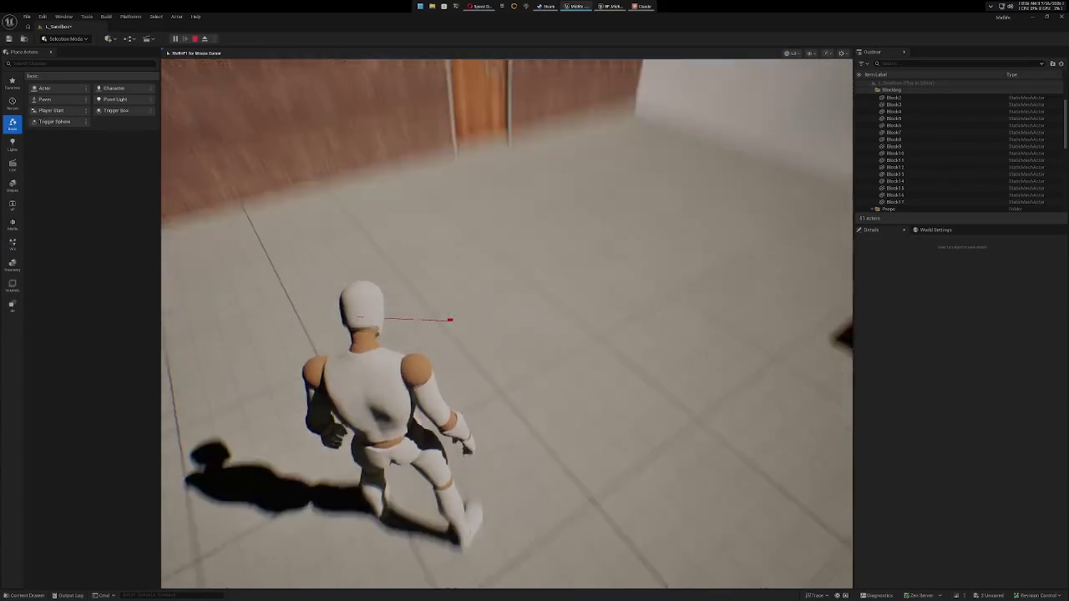
key(w)
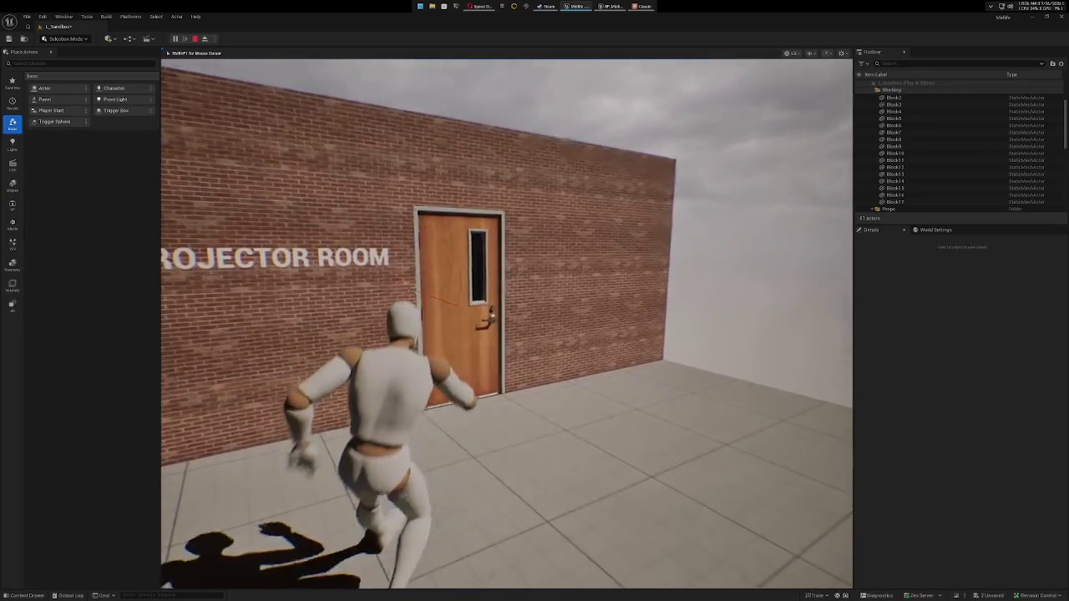
key(w)
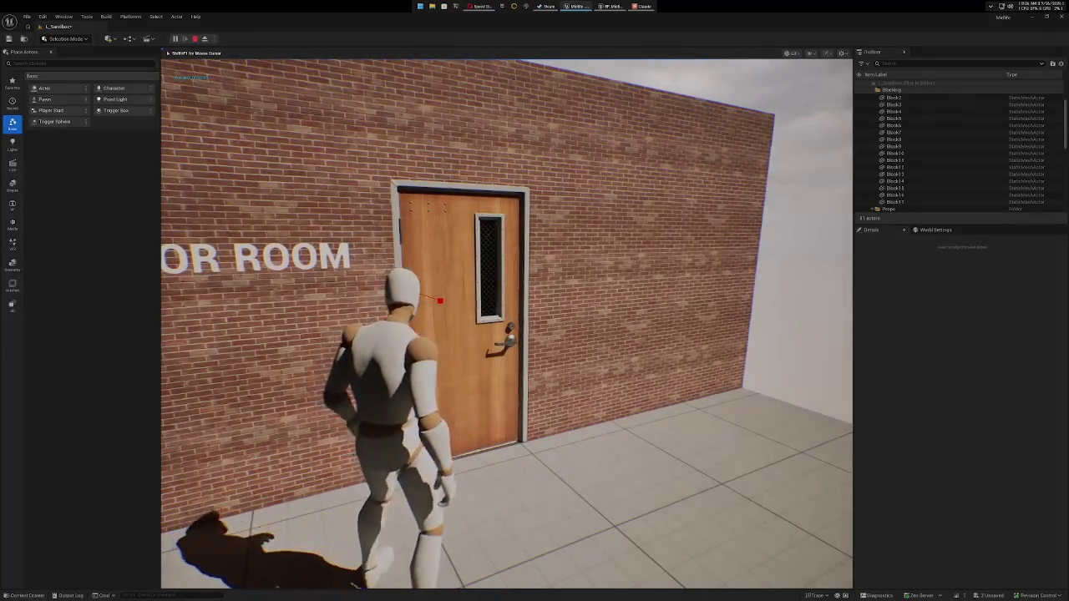
key(w)
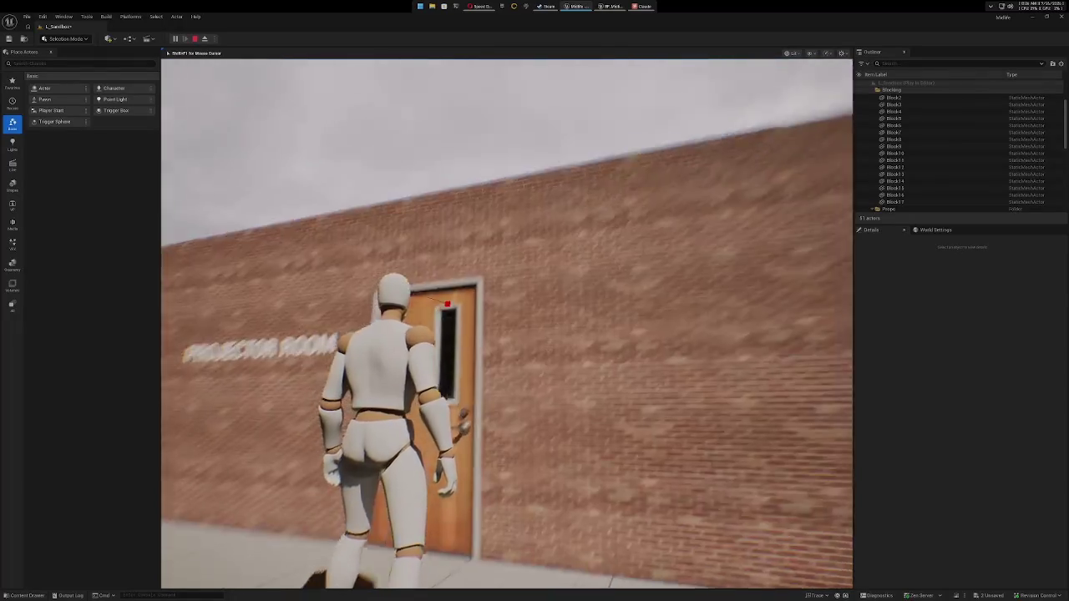
key(w)
key(w)
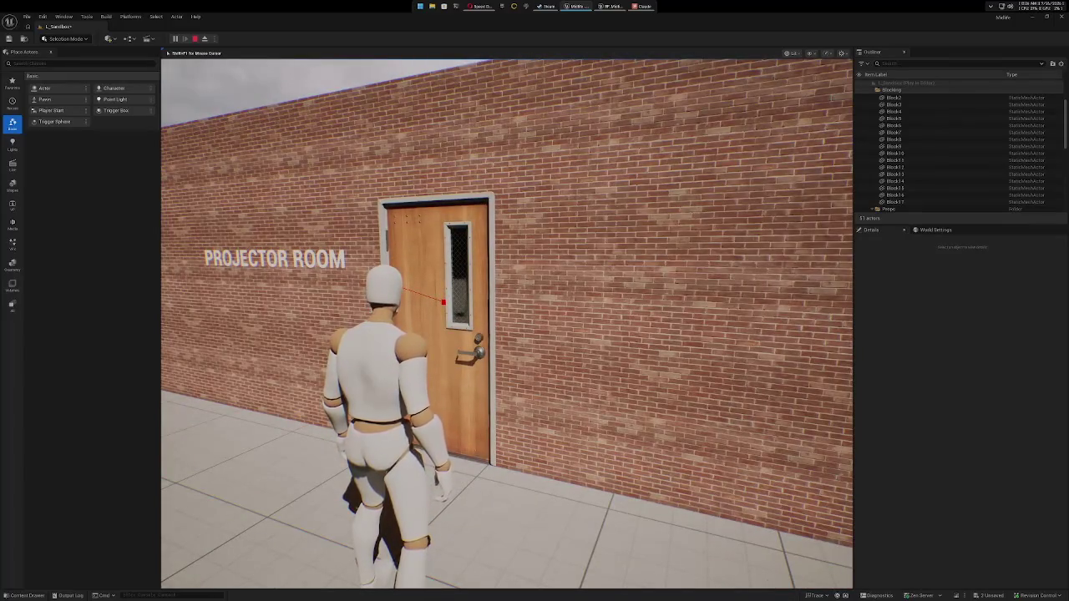
key(w)
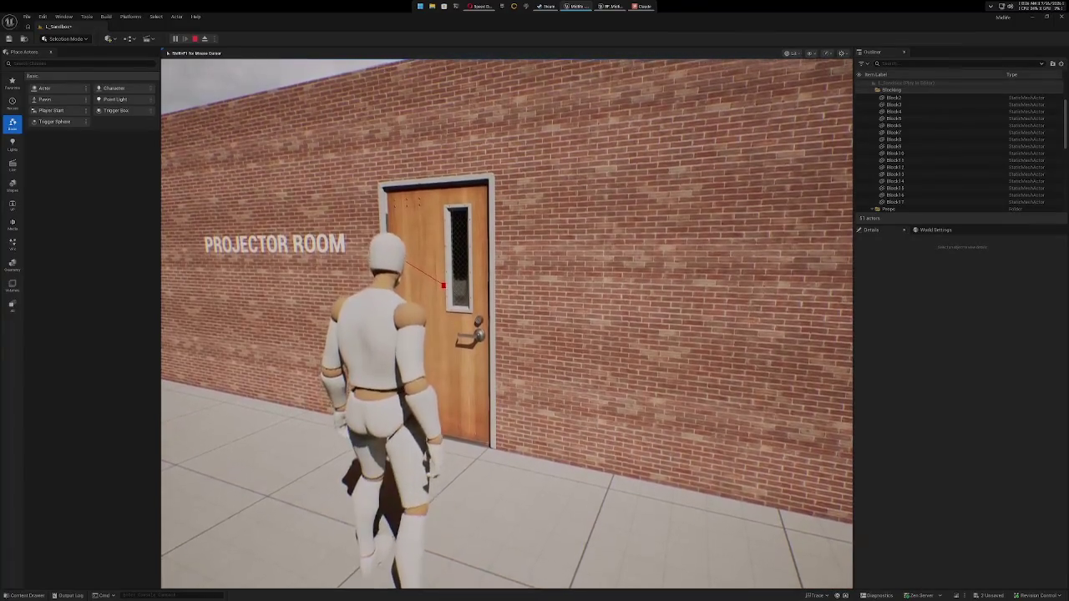
key(c)
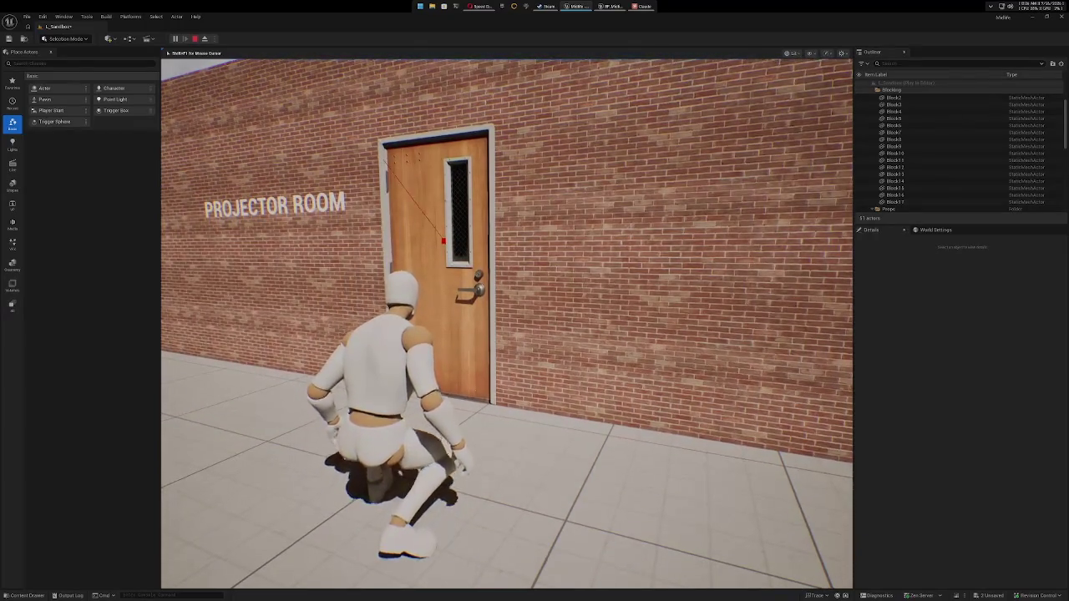
key(c)
key(v)
key(v)
key(v)
key(s)
key(v)
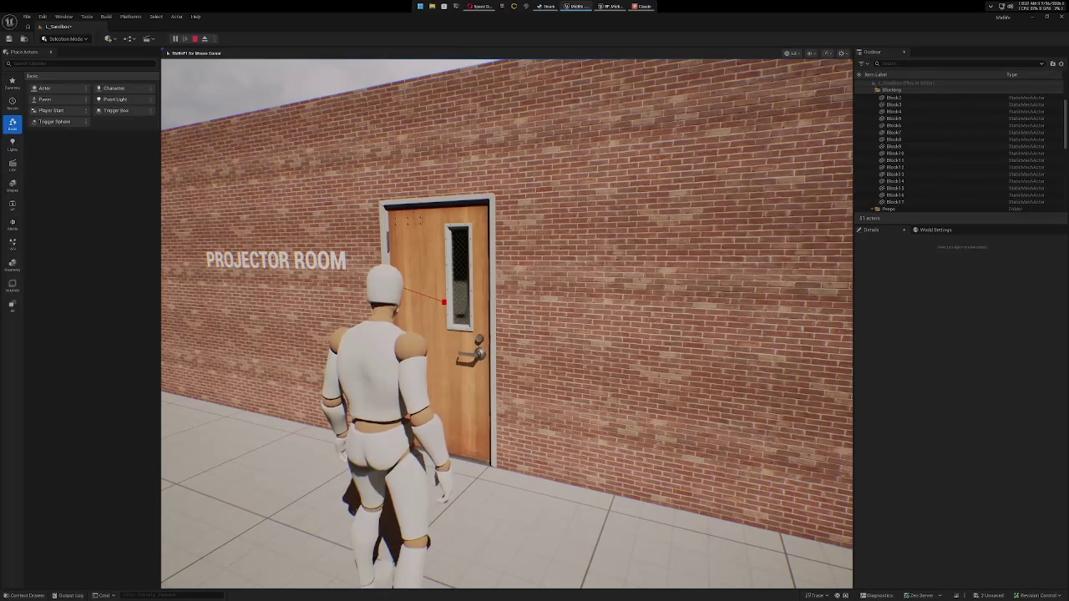
key(w)
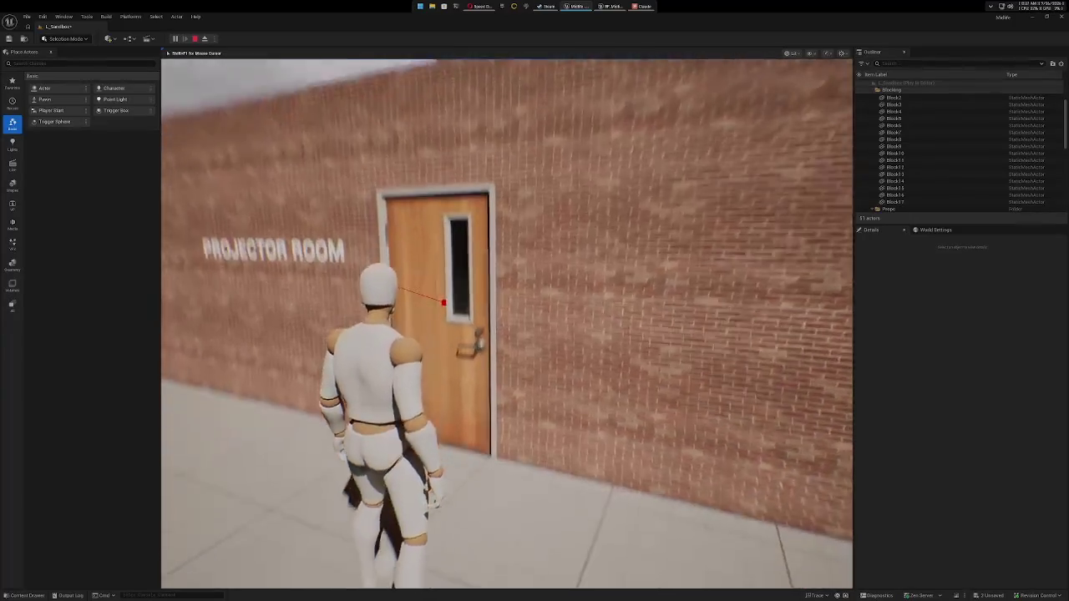
key(w)
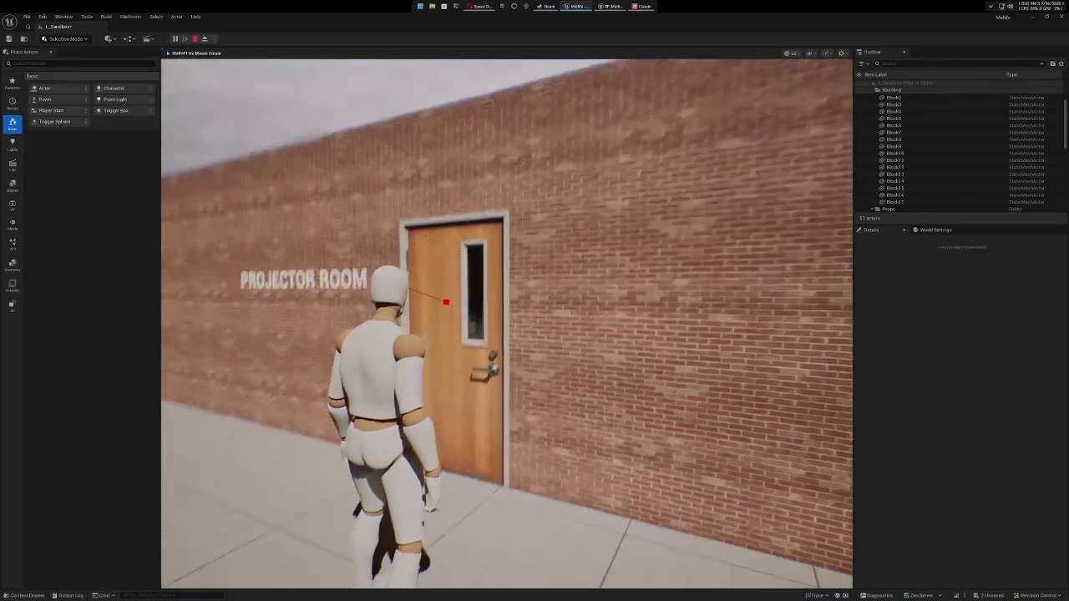
key(w)
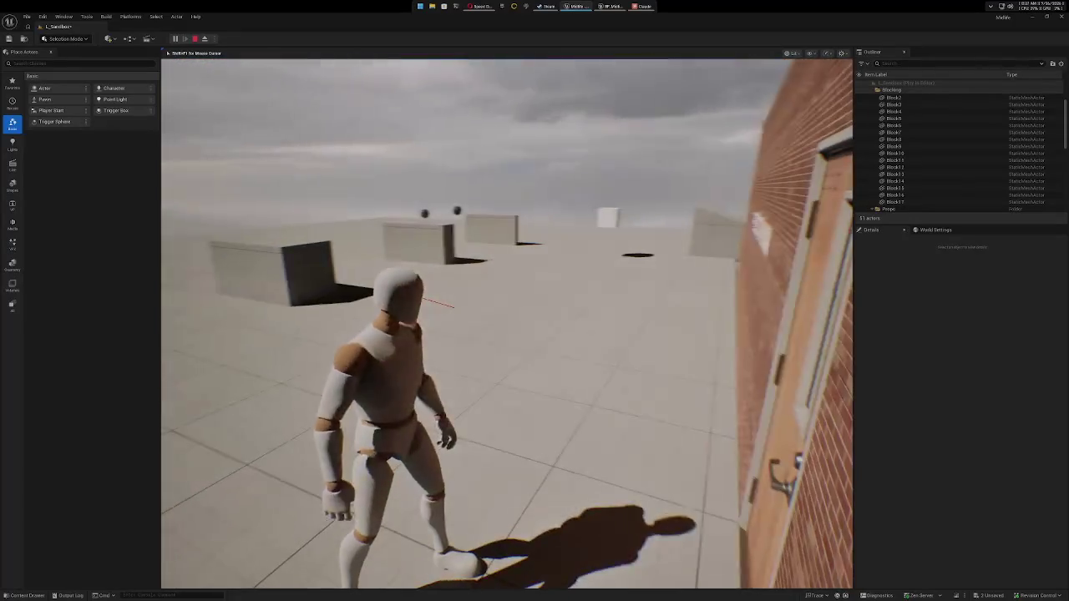
key(Escape)
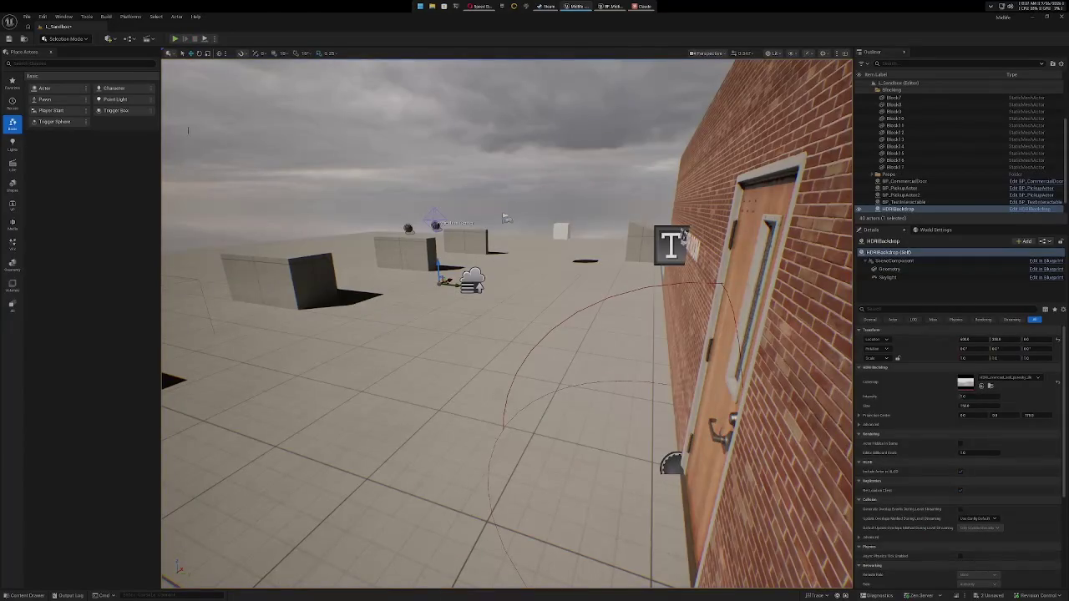
Return to the character Blueprint and pan the DrawRASScan graph to both Draw Debug Line nodes.
click(611, 6)
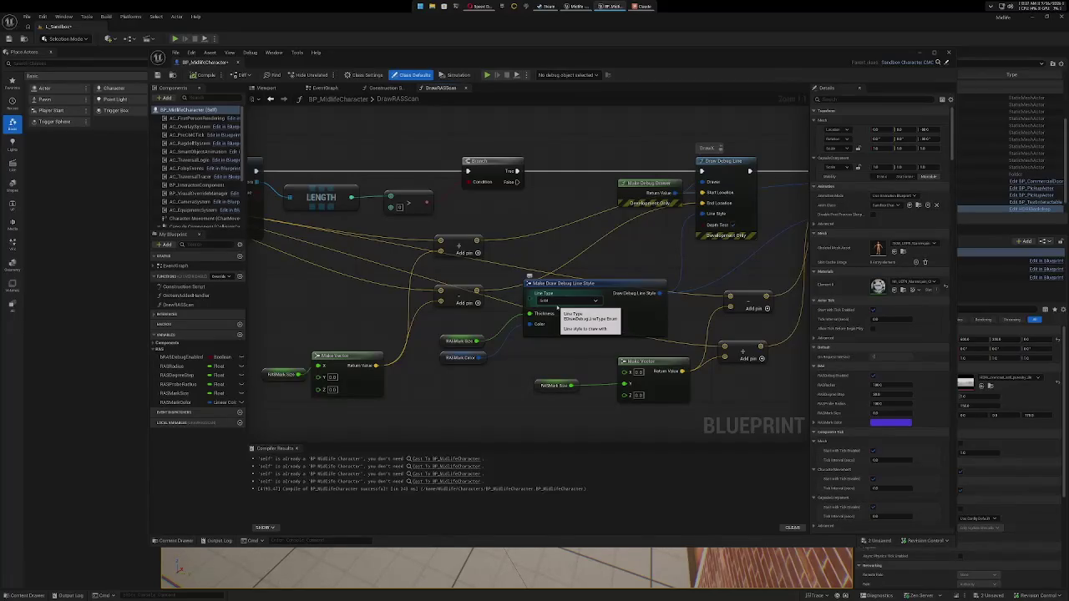
scroll(215, 174, down, 5)
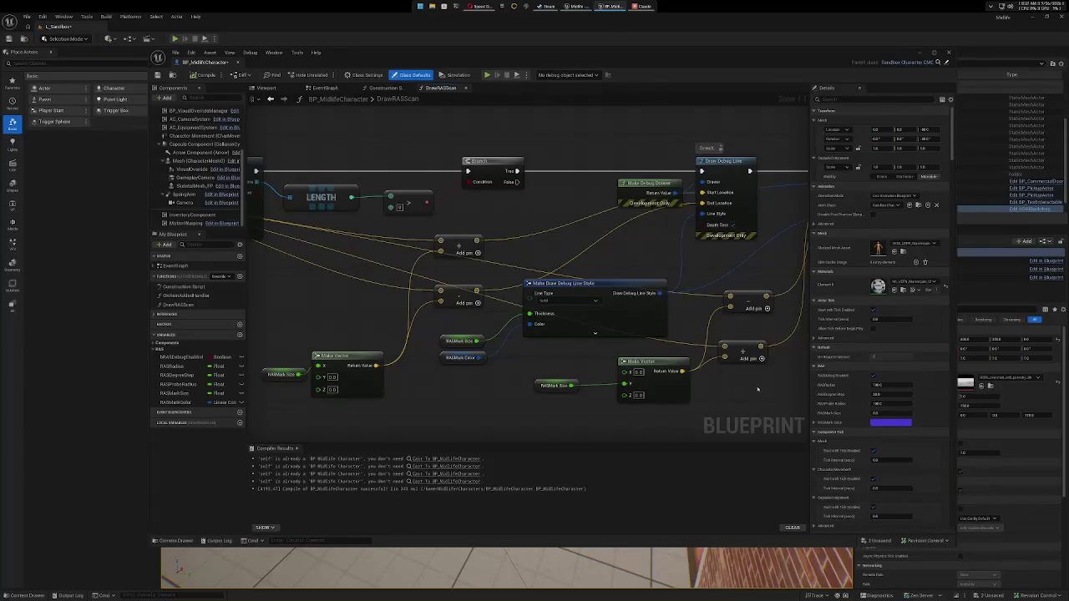
scroll(757, 388, up, 1)
drag(748, 314, 578, 321)
mouse_move(748, 314)
mouse_down()
mouse_move(671, 370)
mouse_move(693, 305)
mouse_move(755, 261)
mouse_move(685, 326)
mouse_move(740, 333)
mouse_up()
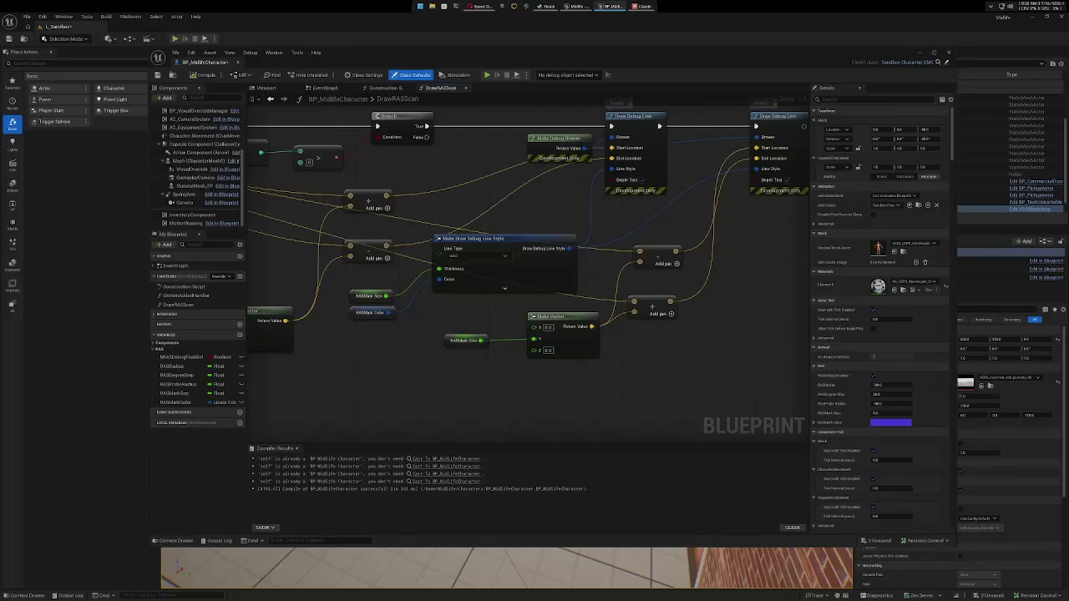
scroll(660, 352, down, 1)
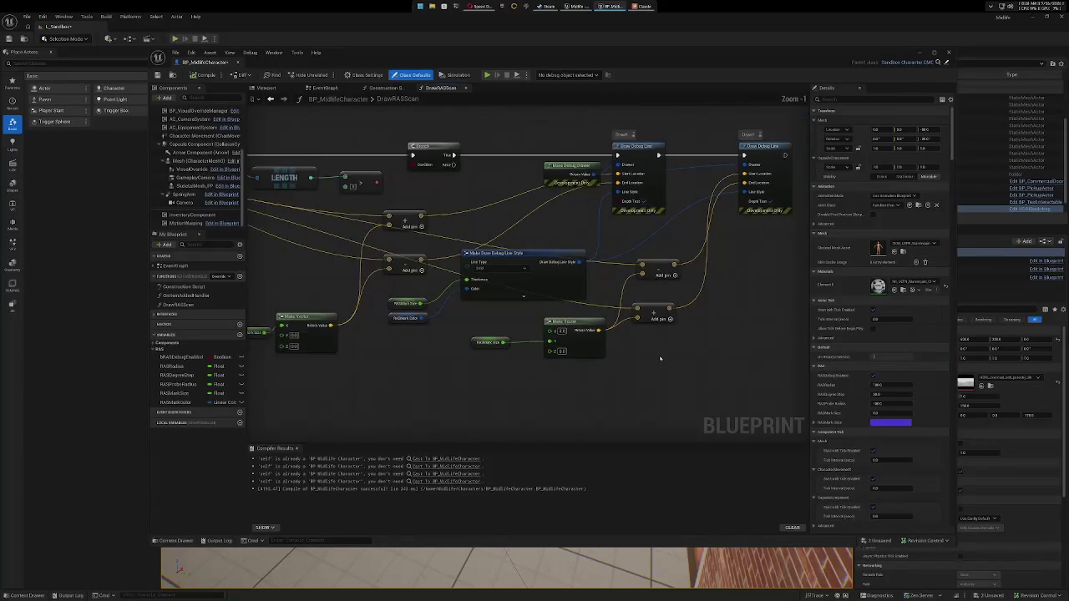
scroll(659, 352, down, 1)
drag(659, 352, 665, 343)
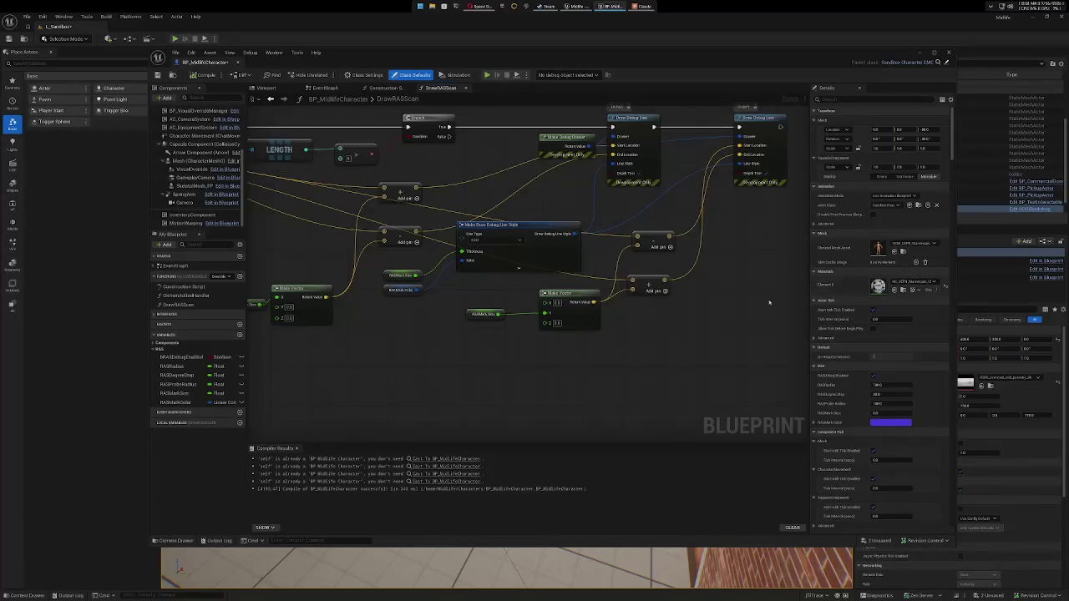
mouse_move(774, 258)
mouse_down()
mouse_move(601, 326)
mouse_move(576, 309)
mouse_move(576, 292)
mouse_move(550, 311)
mouse_up()
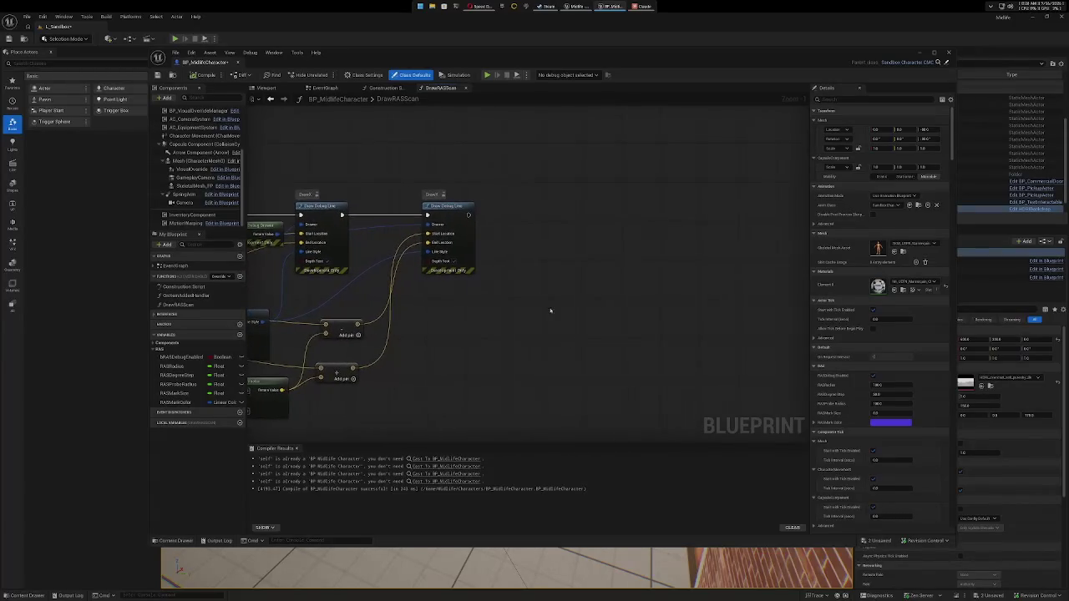
Duplicate the second Draw Debug Line with Ctrl+W, place it right, and label it DrawZ.
click(462, 206)
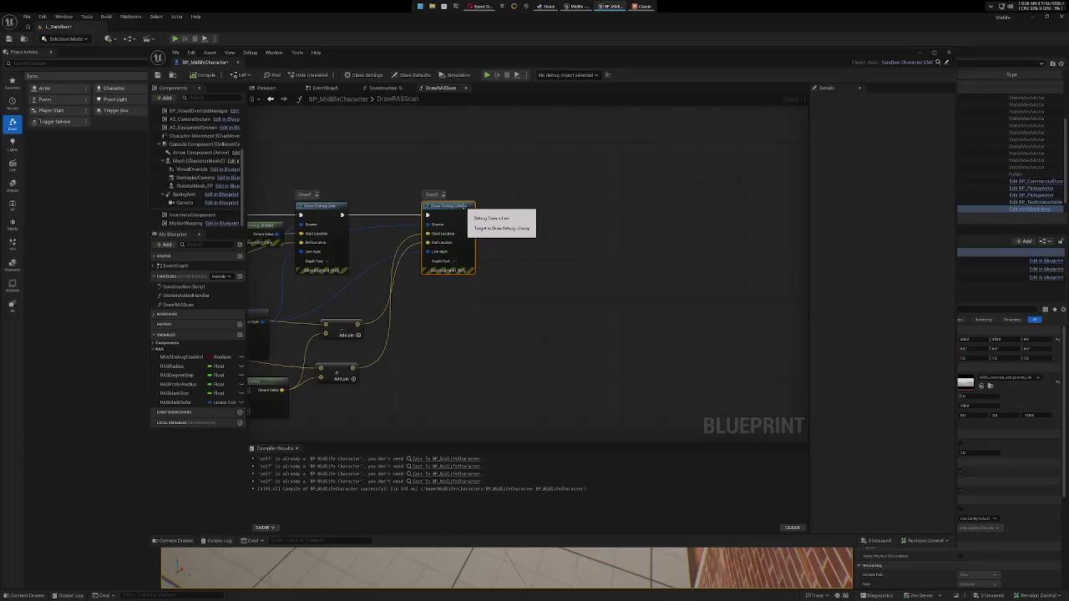
key(ctrl+w)
drag(462, 206, 578, 206)
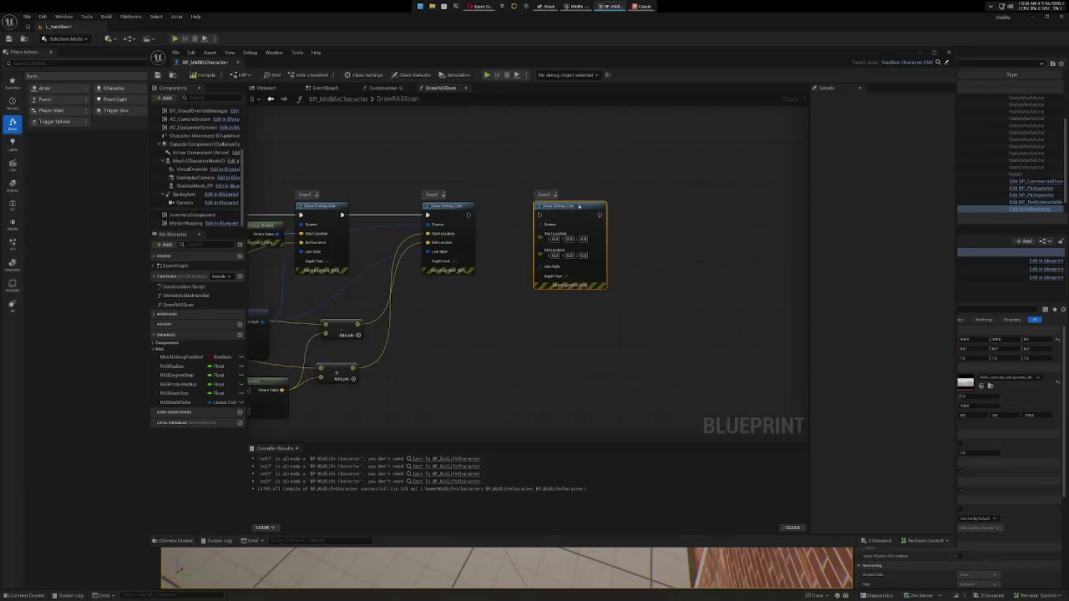
click(626, 205)
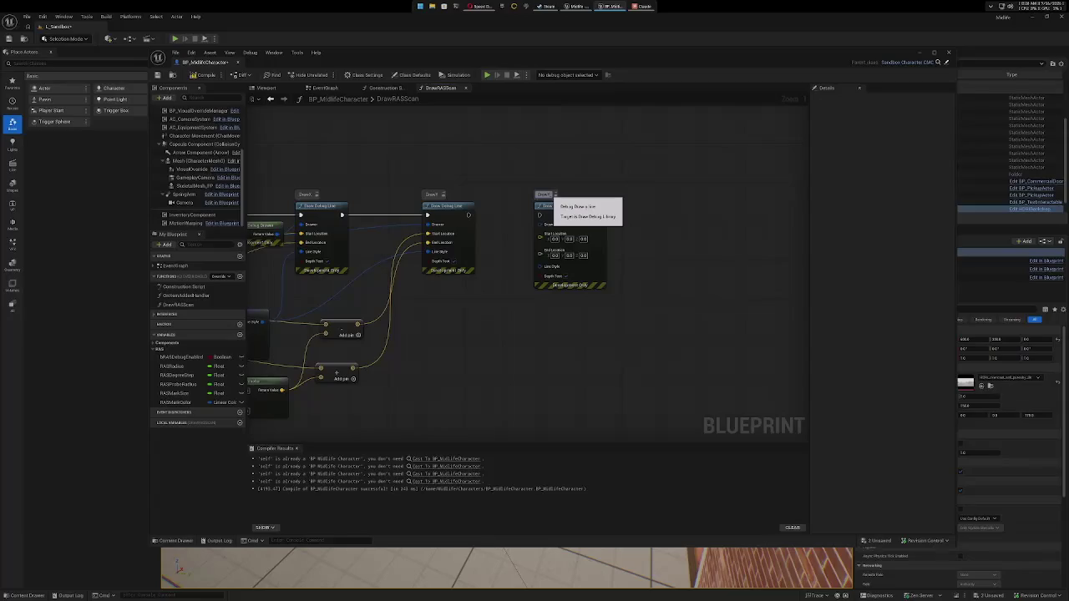
double_click(551, 193)
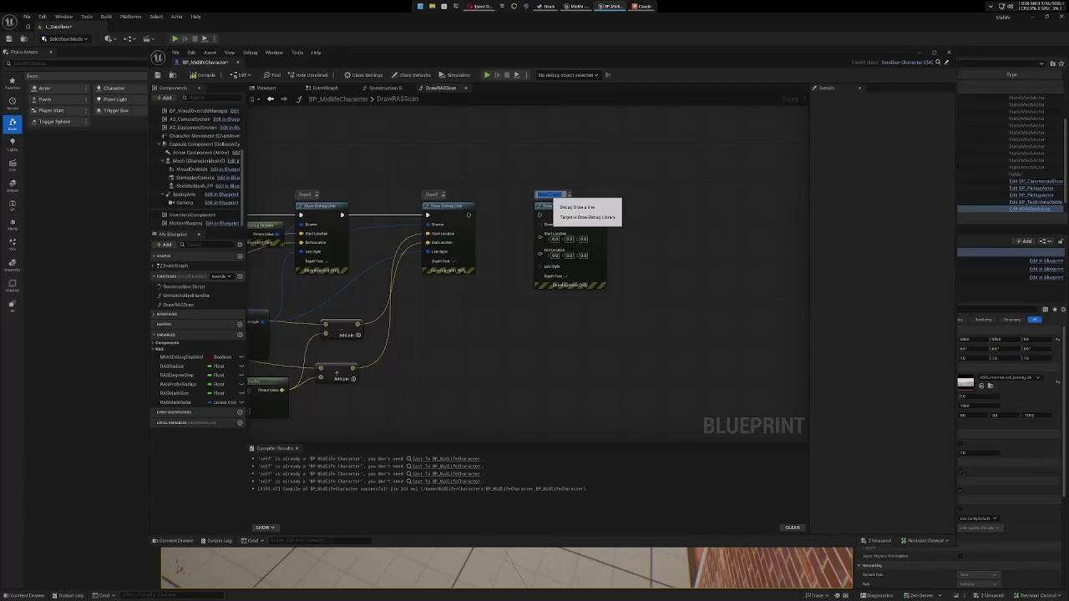
text(DrawZ)
key(BackSpace)
key(BackSpace)
key(BackSpace)
text(Z)
Chain DrawZ after the middle line and give it the shared line style and debug drawer.
mouse_move(469, 215)
mouse_down()
mouse_move(552, 219)
mouse_move(540, 216)
mouse_move(567, 207)
mouse_up()
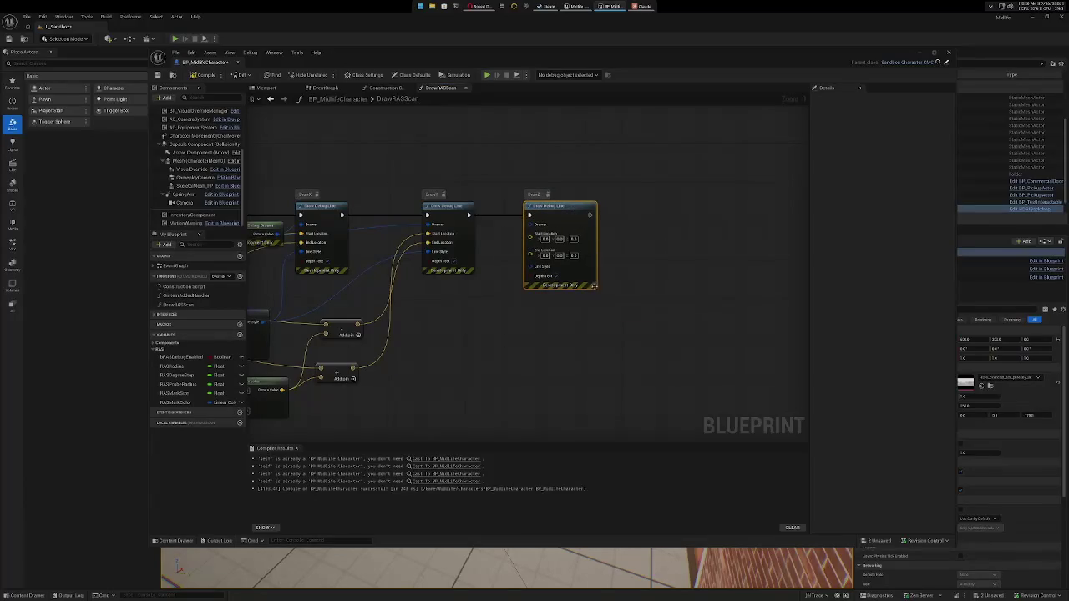
mouse_move(529, 342)
mouse_down()
mouse_move(599, 291)
mouse_move(624, 294)
mouse_up()
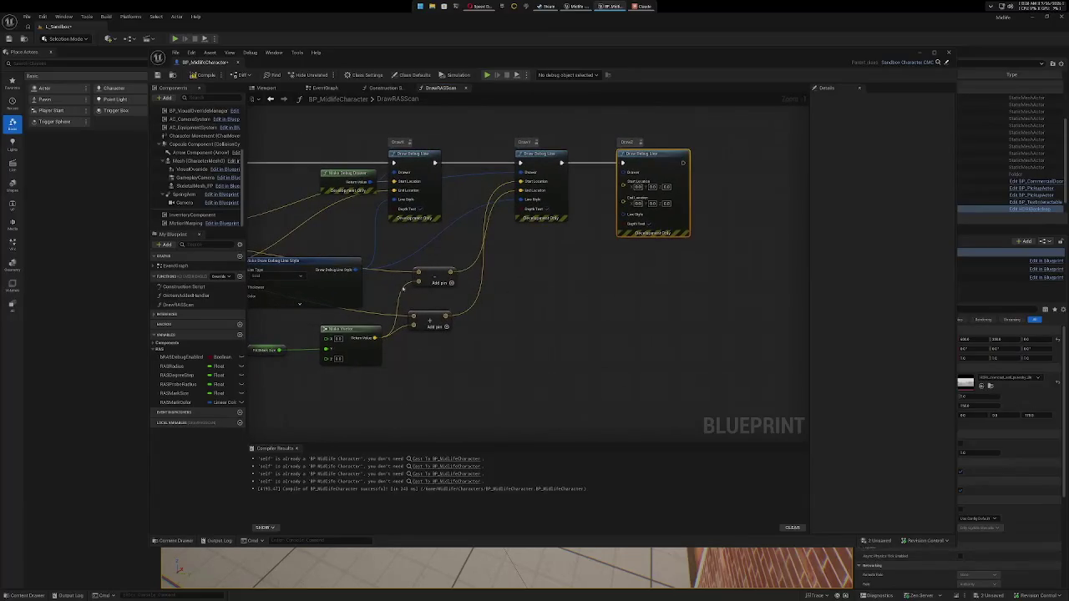
mouse_move(356, 270)
mouse_down()
mouse_move(608, 231)
mouse_move(622, 216)
mouse_up()
drag(370, 182, 622, 172)
Copy and paste the RASMarkSize, Make Vector and Add offset nodes near DrawZ.
mouse_move(484, 360)
mouse_down()
mouse_move(591, 279)
mouse_move(551, 304)
mouse_up()
mouse_move(420, 348)
mouse_down()
mouse_move(490, 338)
mouse_move(456, 344)
mouse_move(487, 270)
mouse_up()
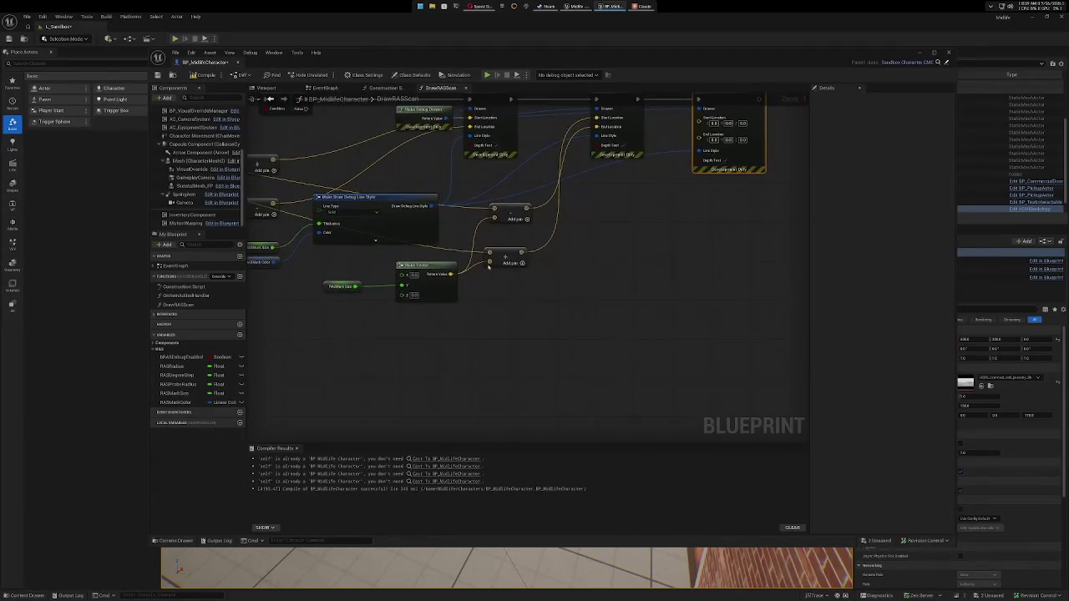
click(517, 211)
ctrl+click(511, 248)
ctrl+click(435, 271)
ctrl+click(335, 287)
ctrl+click(335, 287)
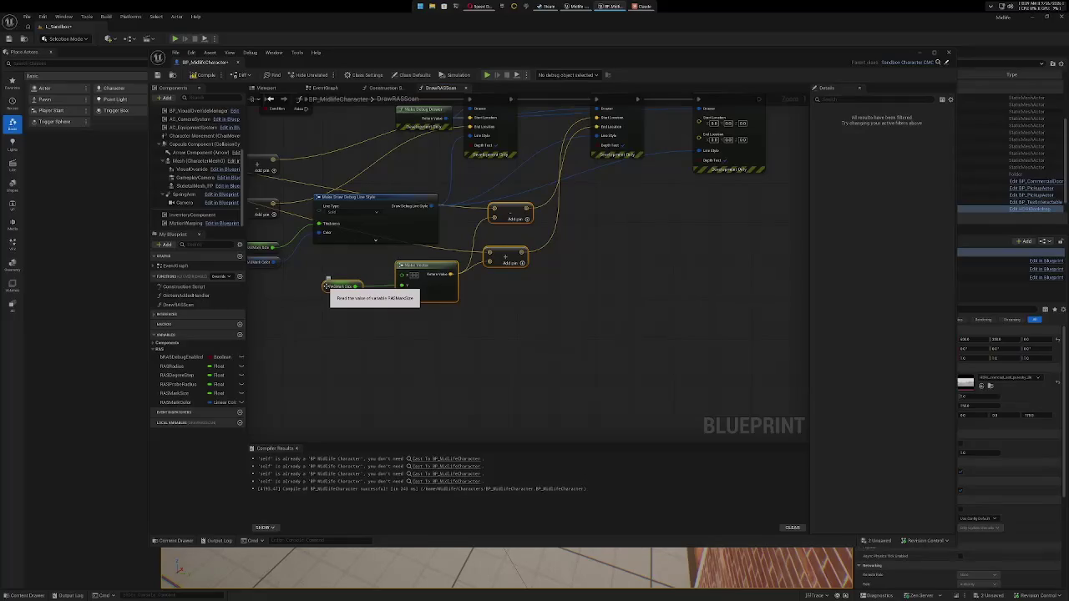
key(ctrl+c)
key(ctrl+v)
mouse_move(552, 315)
mouse_down()
mouse_move(631, 265)
mouse_move(659, 284)
mouse_move(660, 257)
mouse_up()
drag(761, 267, 615, 361)
Feed the new offset into DrawZ's End Location and move the size value to Make Vector's Z input.
drag(597, 189, 692, 190)
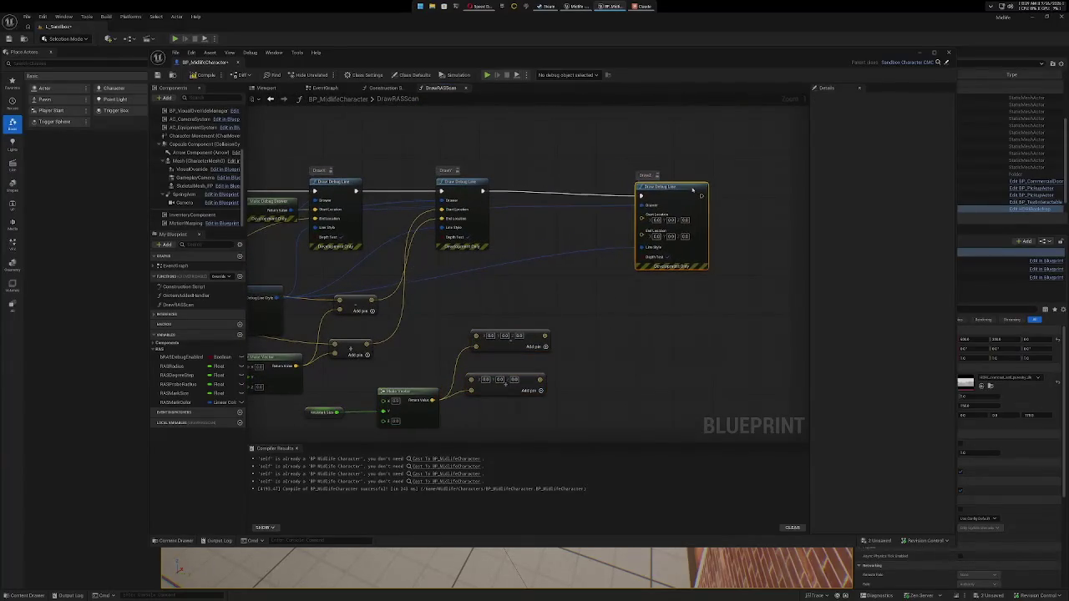
mouse_move(545, 336)
mouse_down()
mouse_move(589, 261)
mouse_move(641, 219)
mouse_up()
mouse_move(541, 380)
mouse_down()
mouse_move(585, 359)
mouse_move(642, 224)
mouse_up()
mouse_move(655, 286)
mouse_down()
mouse_move(627, 353)
mouse_move(735, 237)
mouse_move(618, 348)
mouse_up()
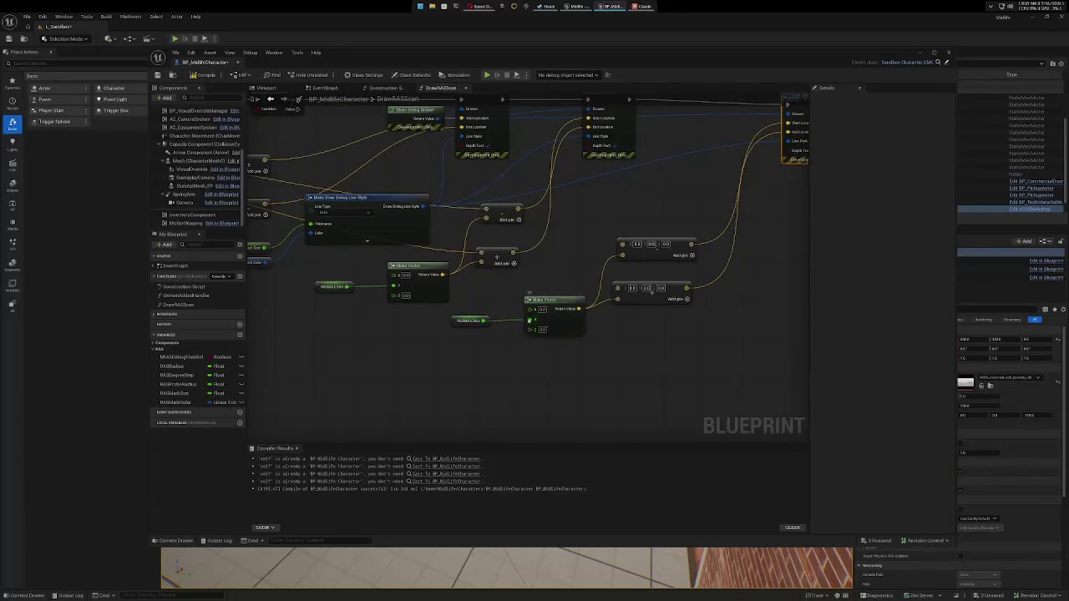
right_click(530, 321)
click(547, 349)
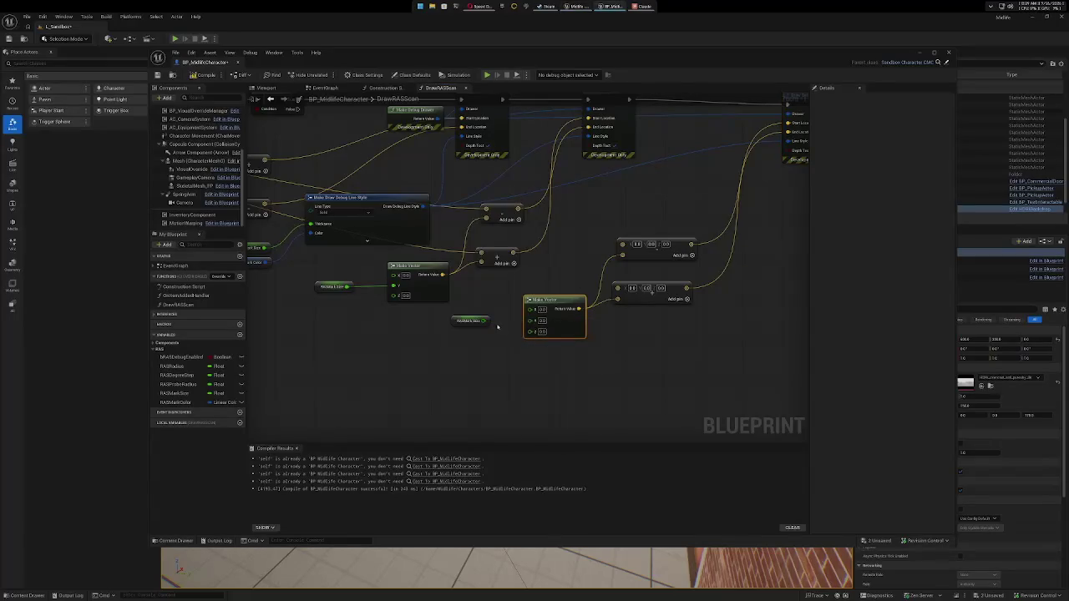
drag(483, 320, 531, 332)
mouse_move(566, 206)
mouse_down()
mouse_move(592, 241)
mouse_move(730, 281)
mouse_up()
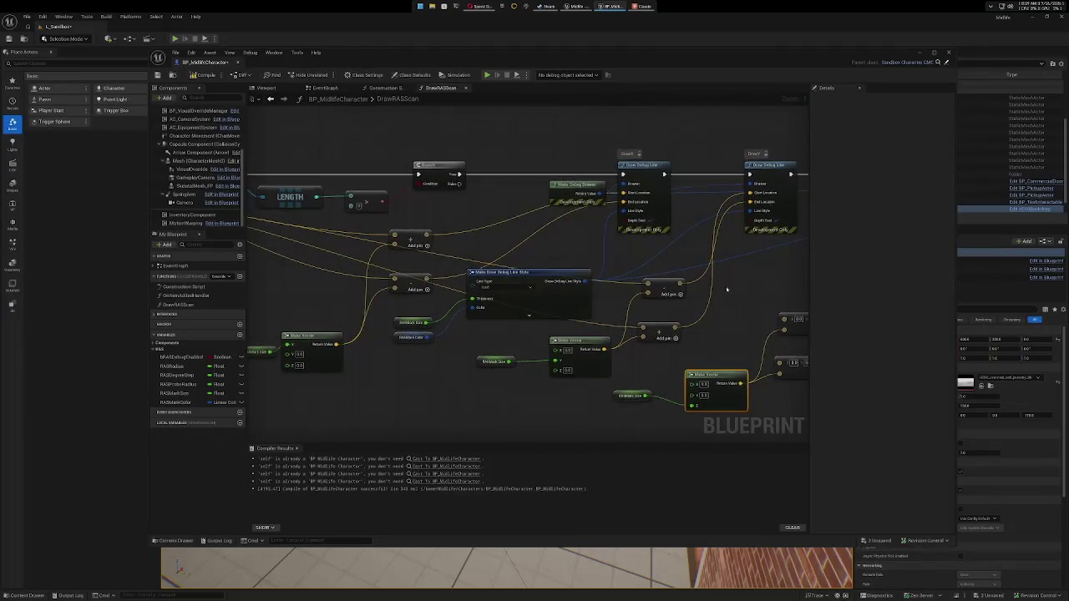
Disconnect DrawZ's old location wires and feed its End and Start Location from the Add pin outputs.
scroll(451, 284, down, 5)
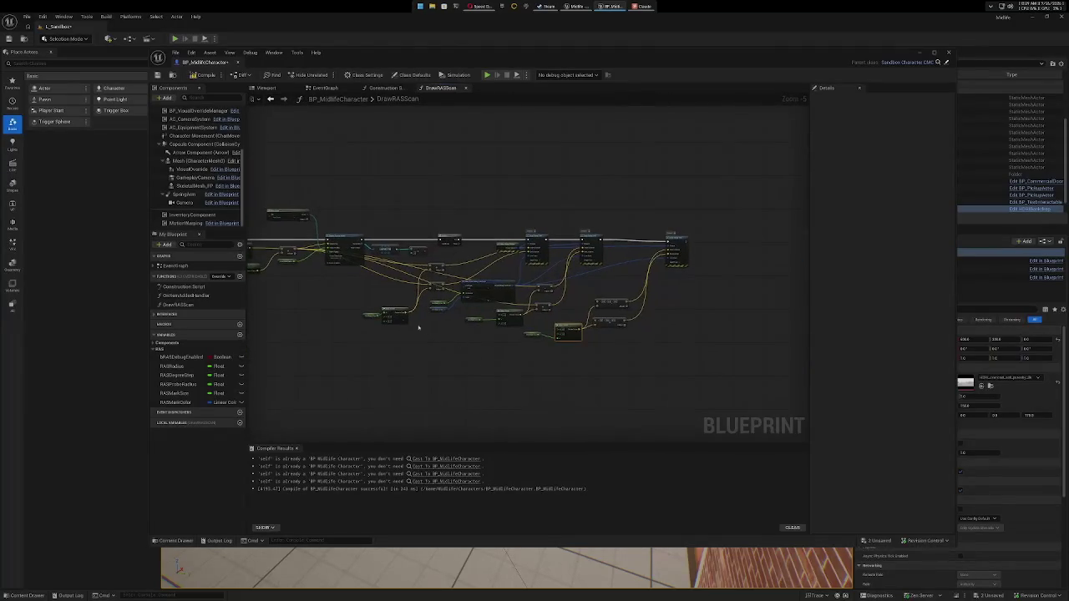
mouse_move(327, 249)
mouse_down()
mouse_move(391, 297)
mouse_move(603, 306)
mouse_up()
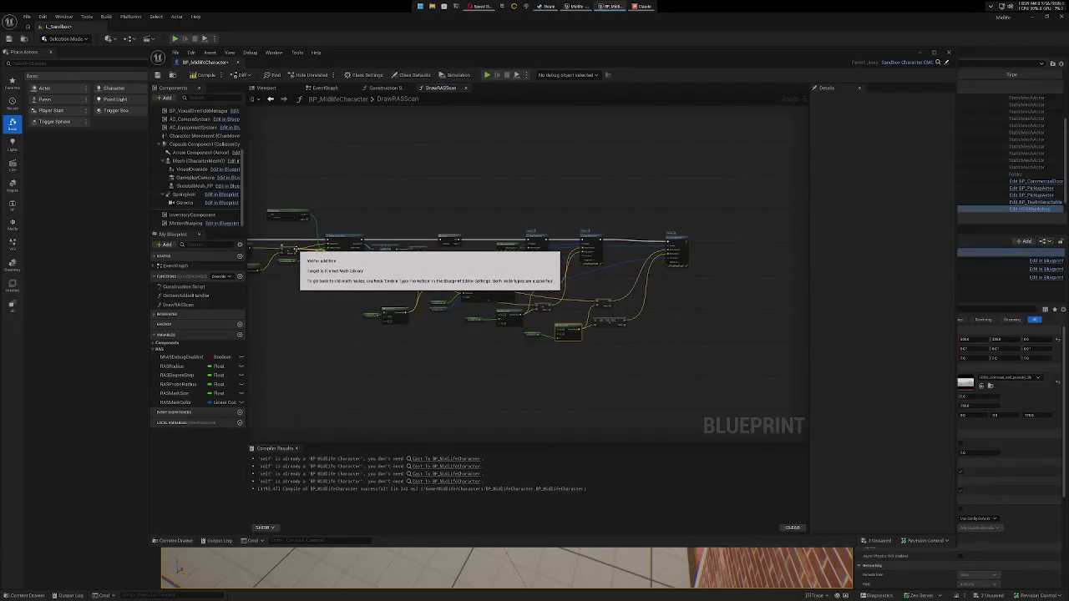
mouse_move(297, 251)
mouse_down()
mouse_move(421, 307)
mouse_move(614, 324)
mouse_move(605, 323)
mouse_up()
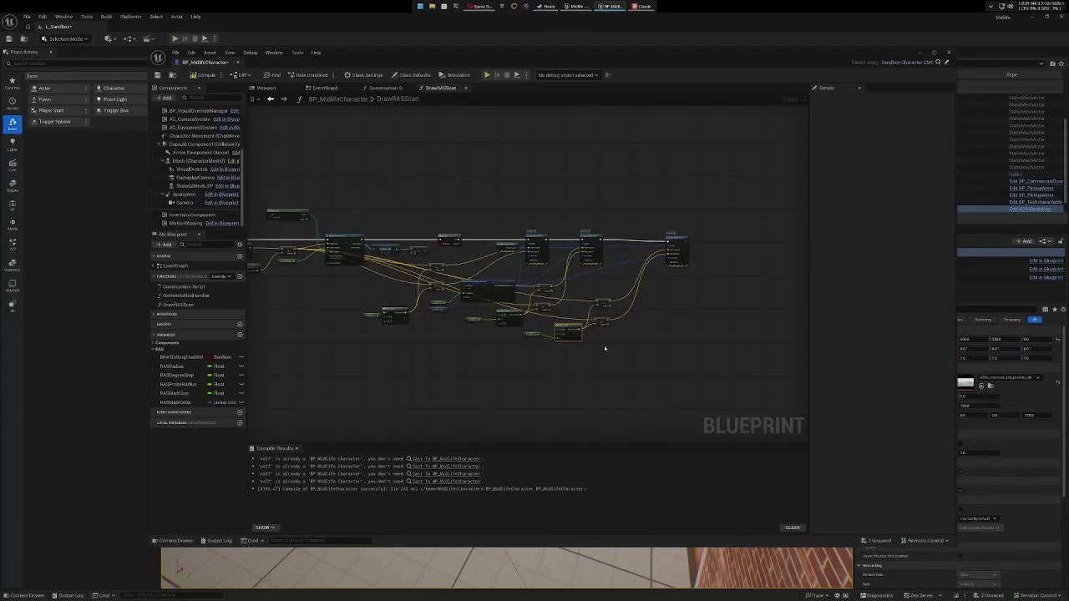
scroll(612, 353, up, 3)
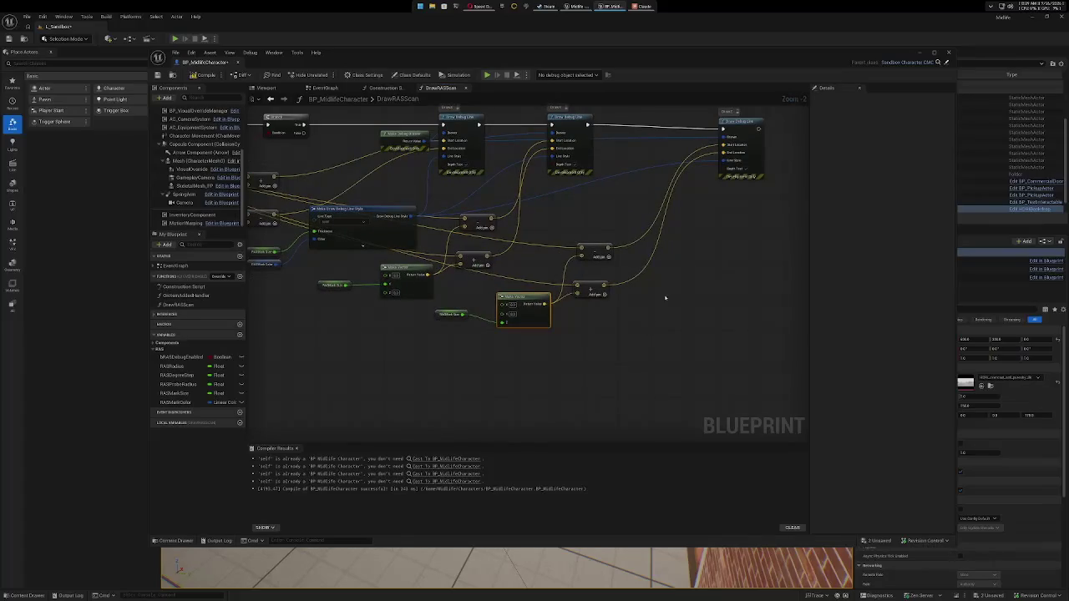
drag(679, 275, 585, 382)
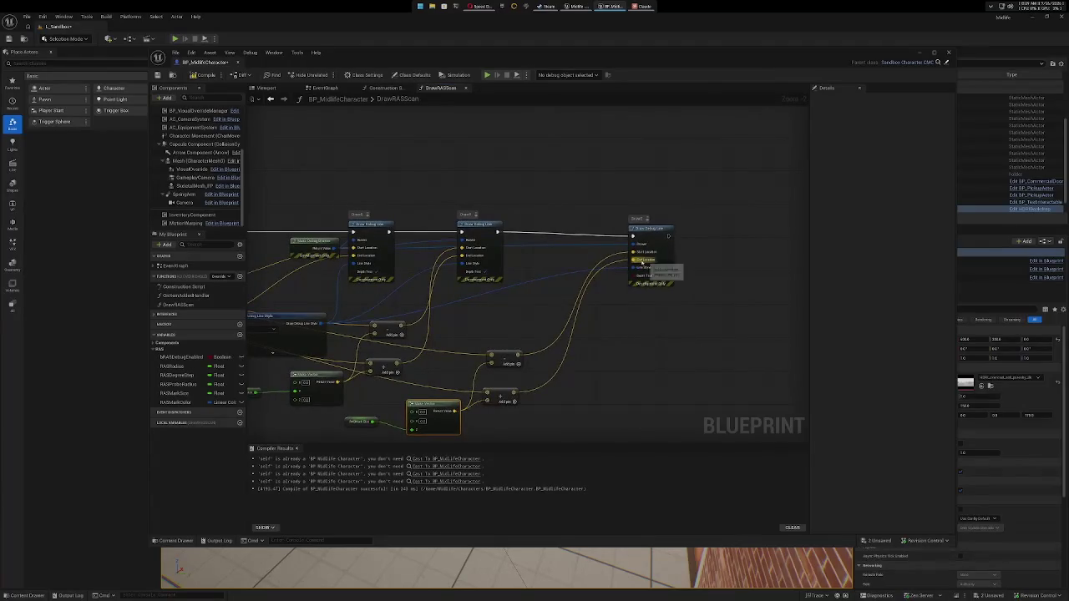
right_click(641, 264)
click(664, 292)
right_click(635, 252)
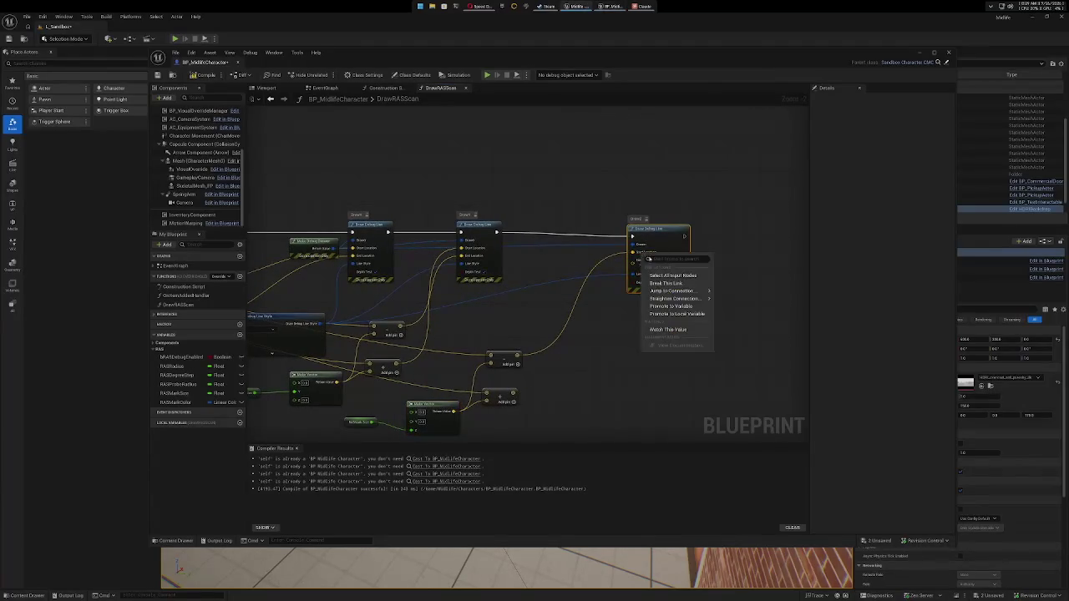
click(664, 279)
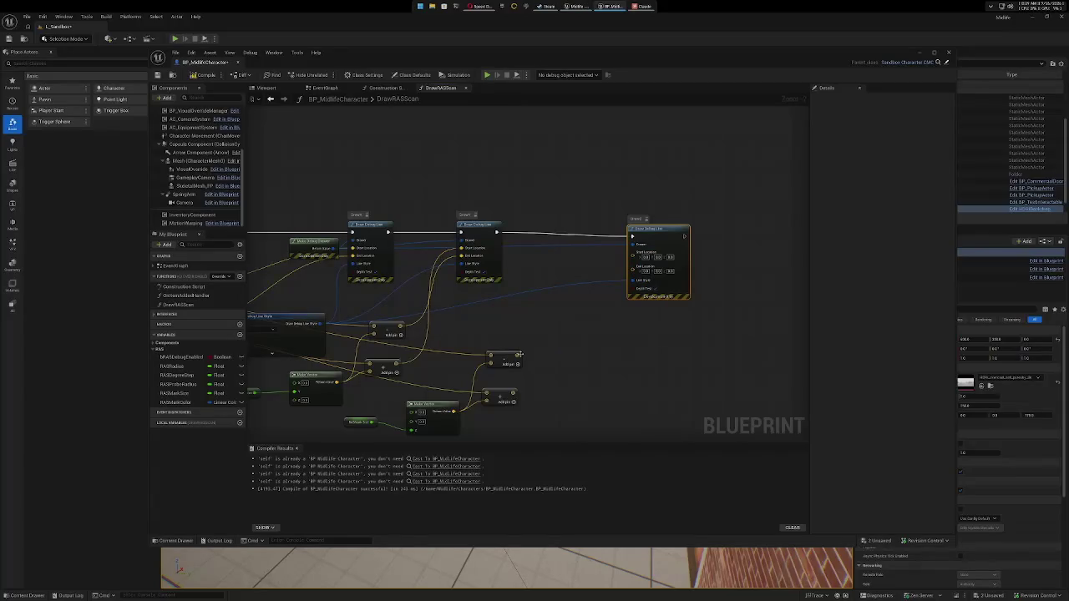
mouse_move(518, 355)
mouse_down()
mouse_move(597, 372)
mouse_move(573, 298)
mouse_move(631, 267)
mouse_up()
drag(515, 391, 657, 225)
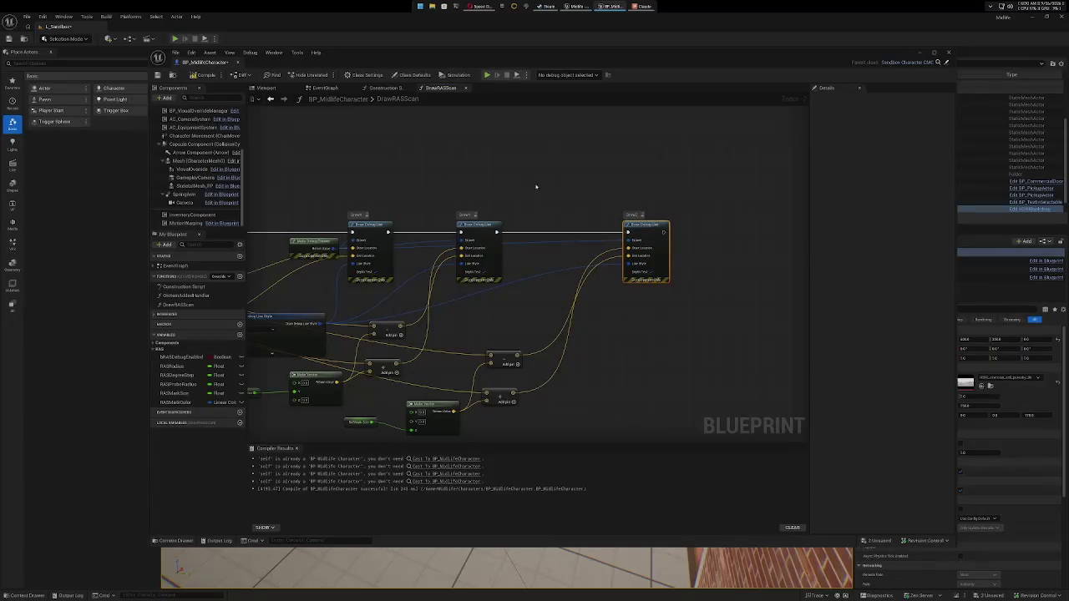
Compile and save the character Blueprint, minimize it, and start Play.
click(203, 74)
click(157, 76)
click(920, 53)
click(175, 39)
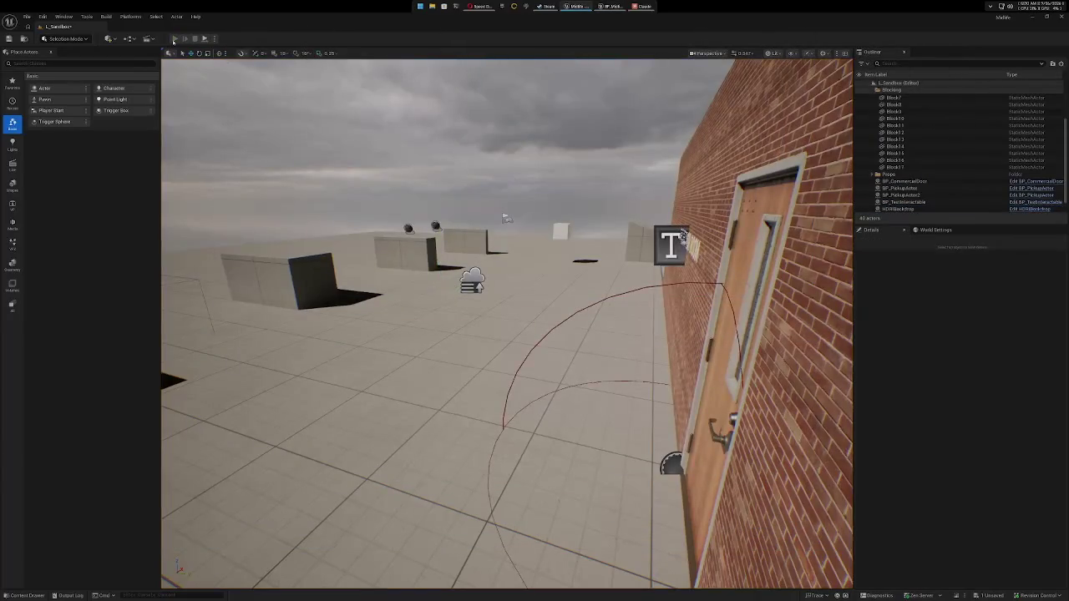
Run the mannequin around the blocks to check the red debug line, then return to the Blueprint.
click(492, 342)
key(w)
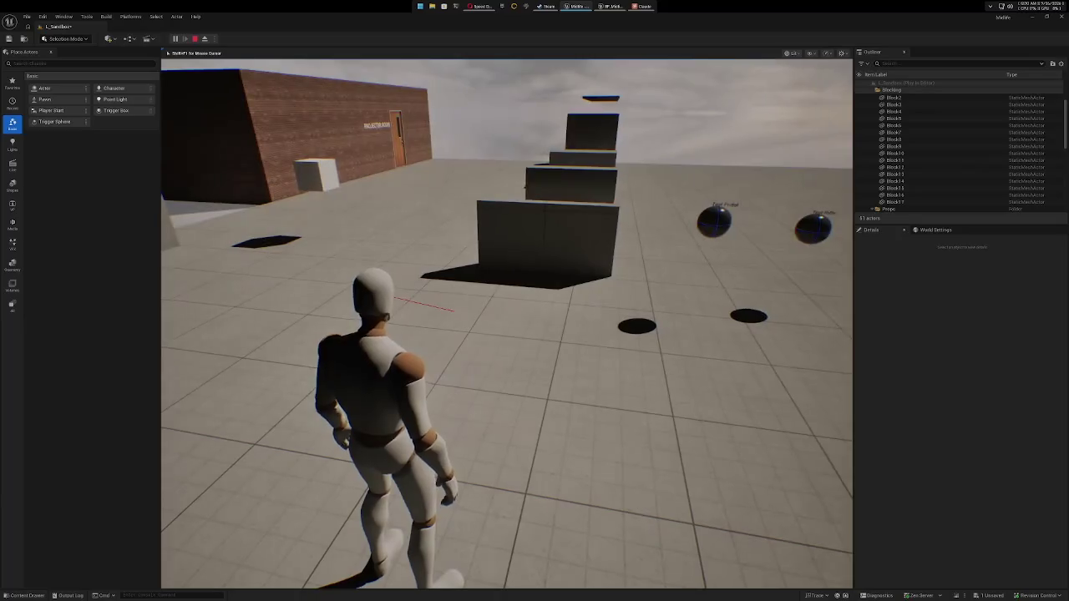
key(w)
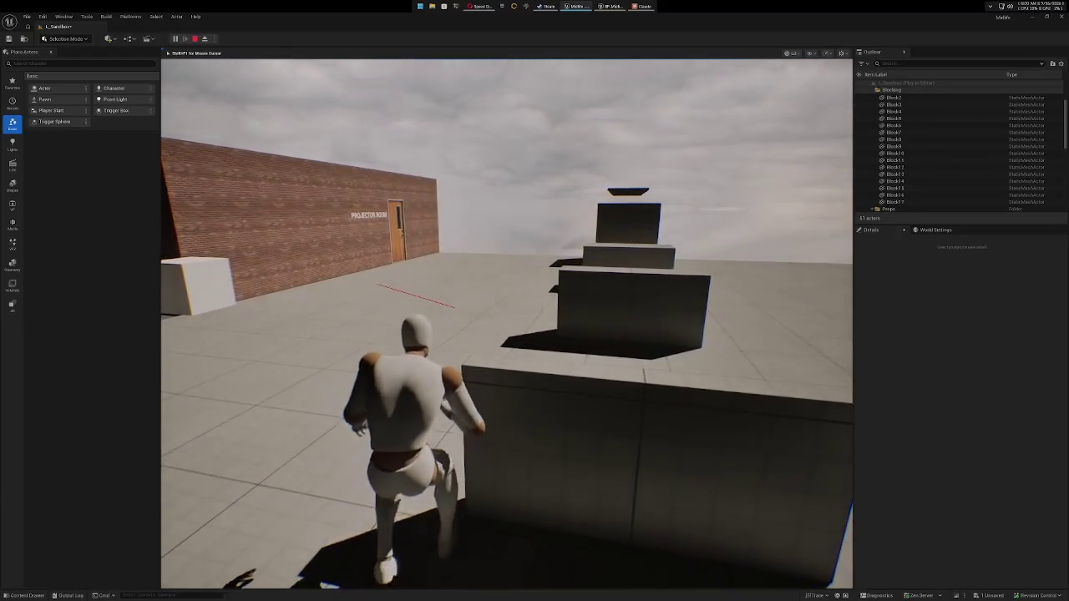
key(Escape)
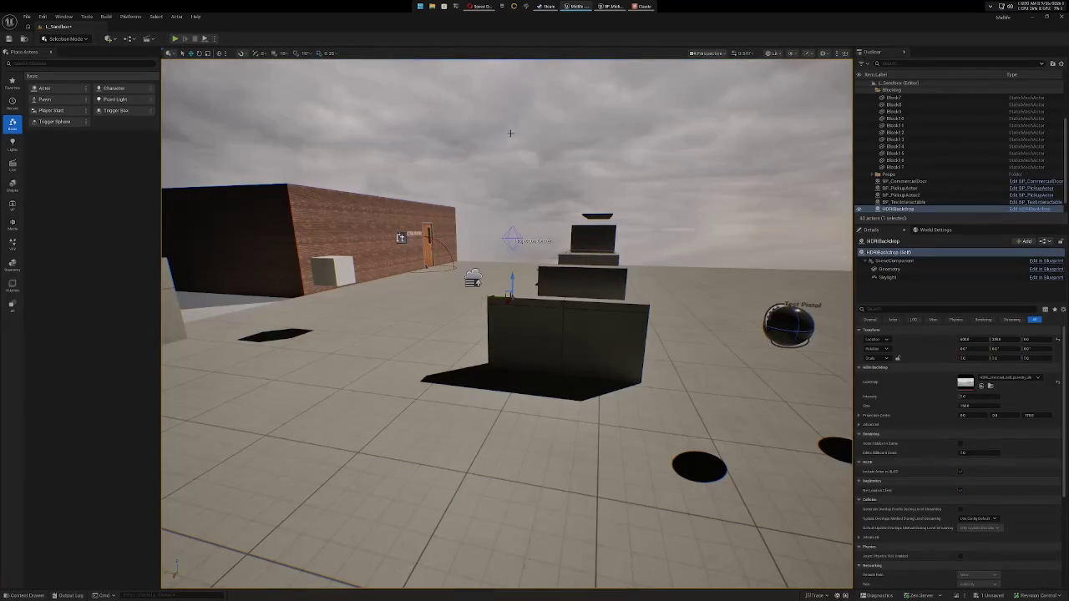
click(608, 6)
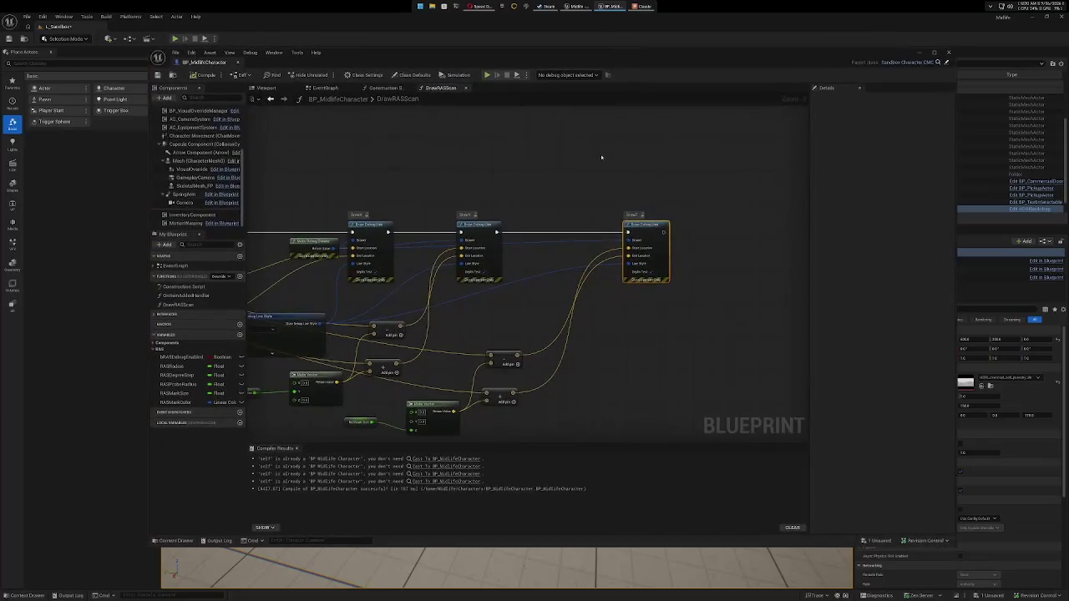
Pan across DrawRASScan to review the Sphere Overlap Actors, SIN/COS, Draw Debug Line and LENGTH nodes.
mouse_move(407, 176)
mouse_down()
mouse_move(615, 158)
mouse_move(537, 167)
mouse_move(749, 173)
mouse_up()
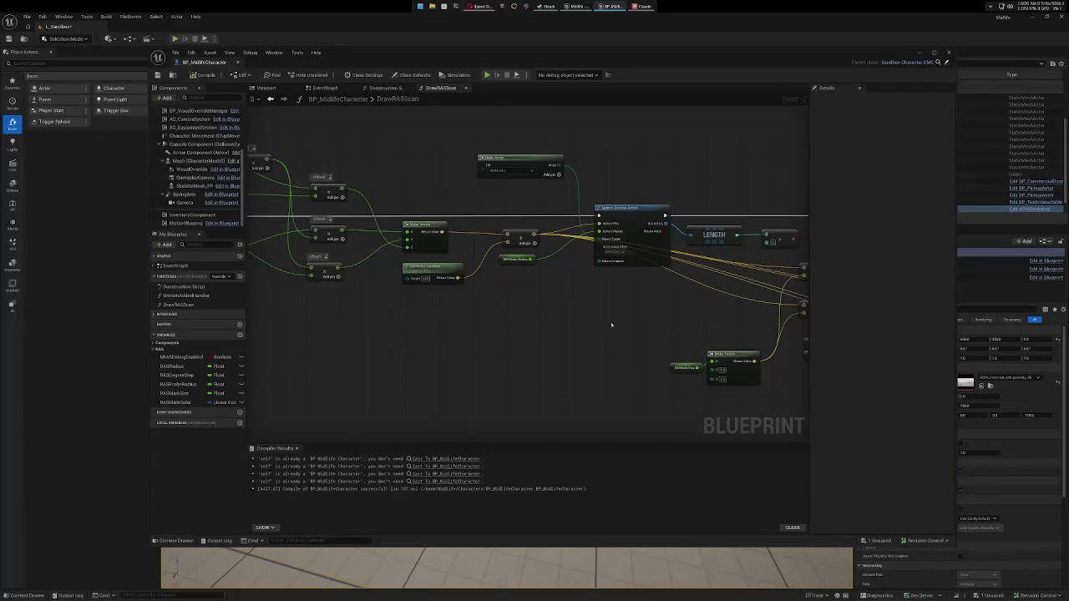
mouse_move(679, 319)
mouse_down()
mouse_move(401, 319)
mouse_move(612, 318)
mouse_up()
mouse_move(478, 308)
mouse_down()
mouse_move(595, 324)
mouse_move(718, 318)
mouse_up()
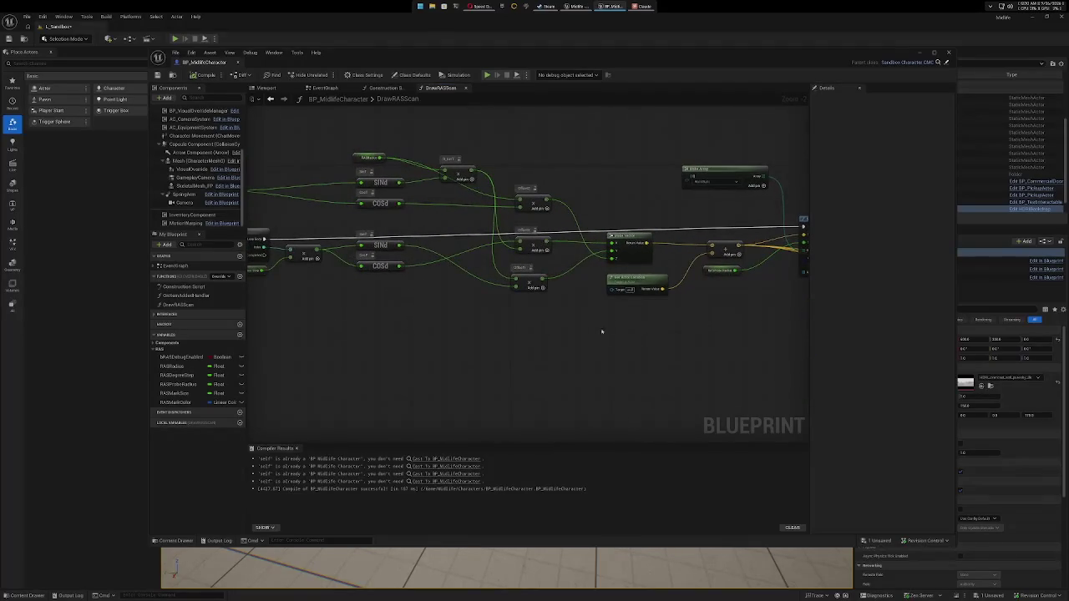
mouse_move(461, 333)
mouse_down()
mouse_move(572, 338)
mouse_move(404, 336)
mouse_up()
drag(651, 333, 382, 351)
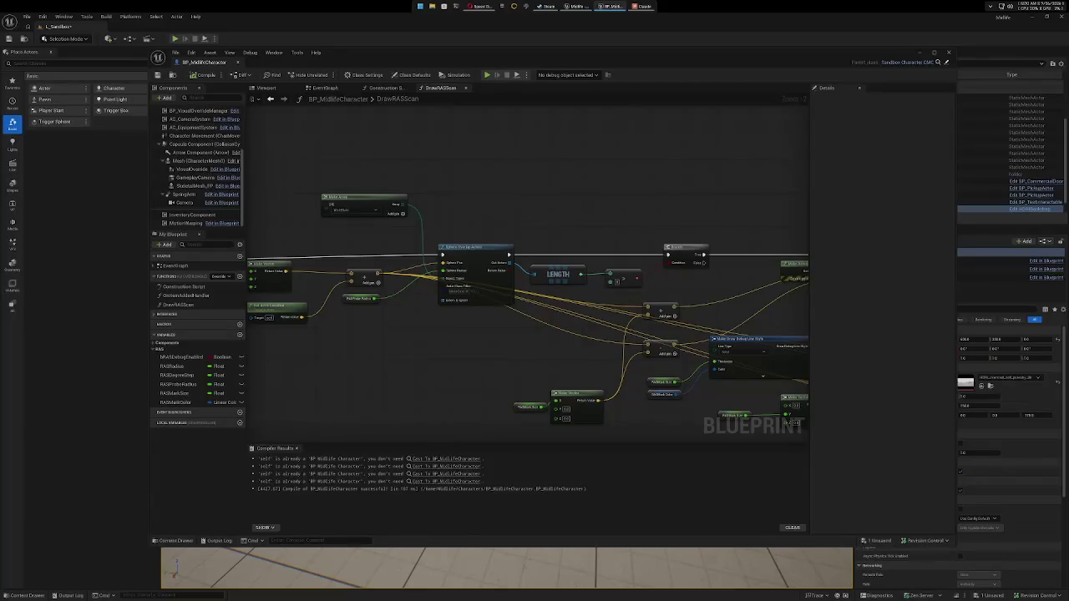
drag(754, 203, 439, 193)
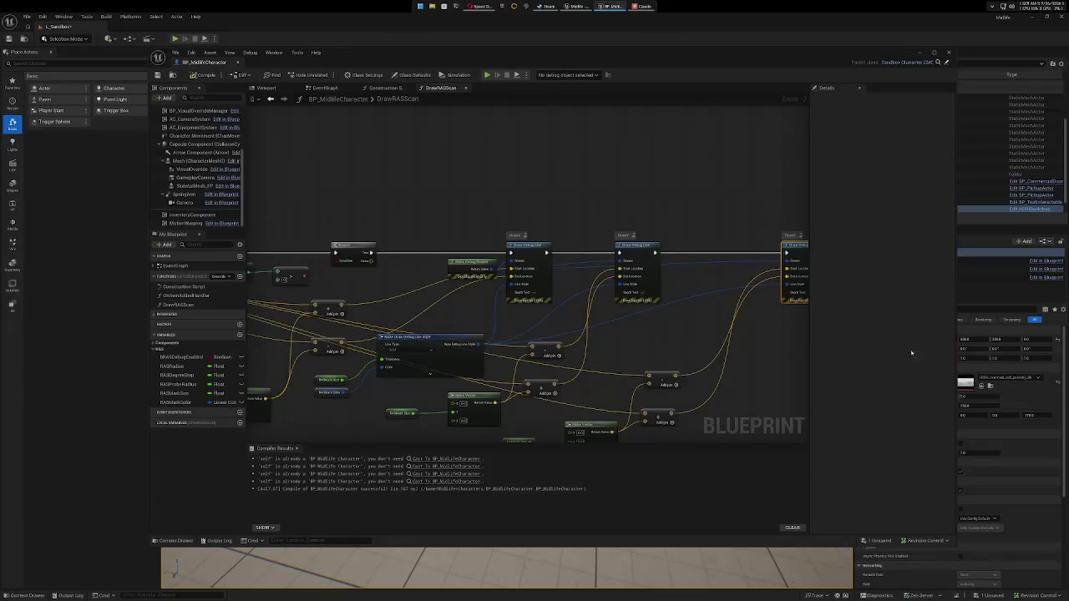
mouse_move(480, 210)
mouse_down()
mouse_move(565, 184)
mouse_move(635, 111)
mouse_move(634, 134)
mouse_up()
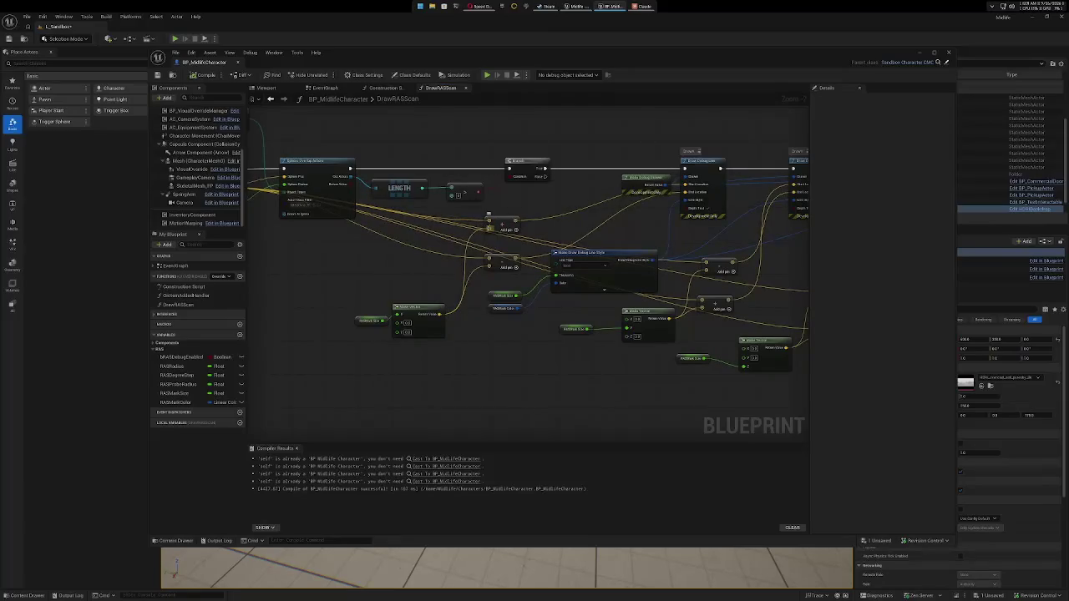
Move Make Vector and the RASMaskSize getter up-left, and shift the two Add nodes left.
drag(342, 300, 451, 344)
mouse_move(427, 307)
mouse_down()
mouse_move(359, 276)
mouse_move(338, 240)
mouse_up()
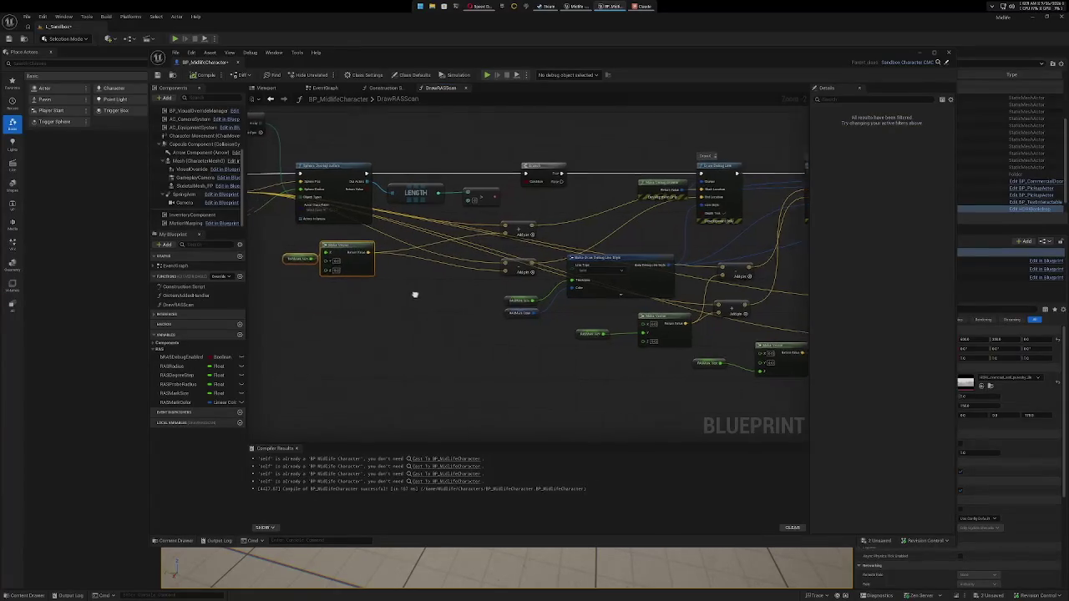
drag(410, 292, 436, 300)
drag(521, 218, 560, 284)
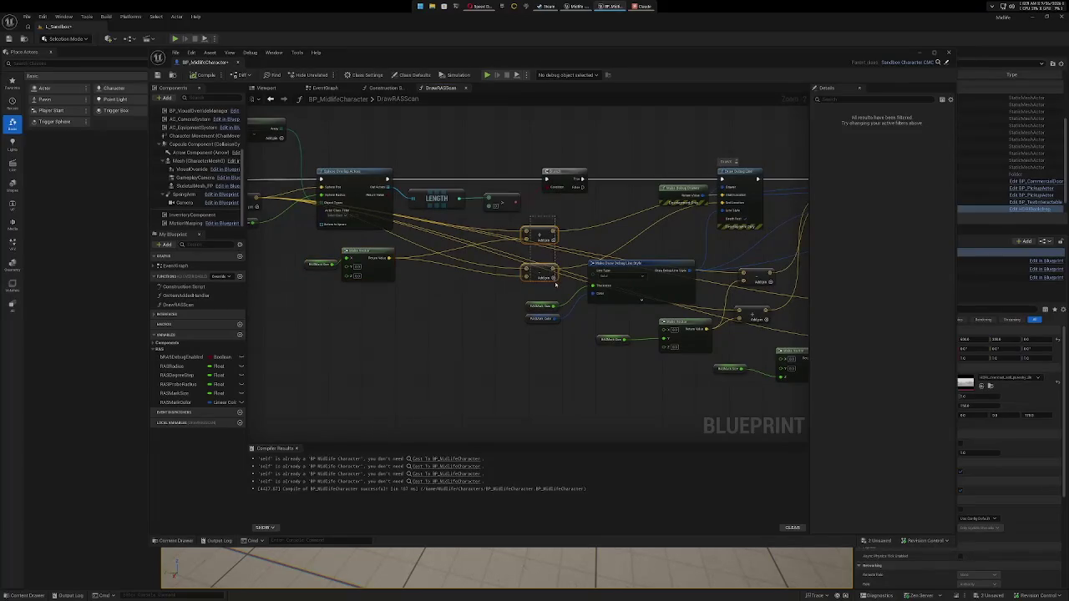
drag(546, 231, 441, 242)
Place the Make Draw Debug Line Style node and its RASMark getters above the main chain.
mouse_move(445, 304)
mouse_down()
mouse_move(460, 363)
mouse_move(442, 382)
mouse_up()
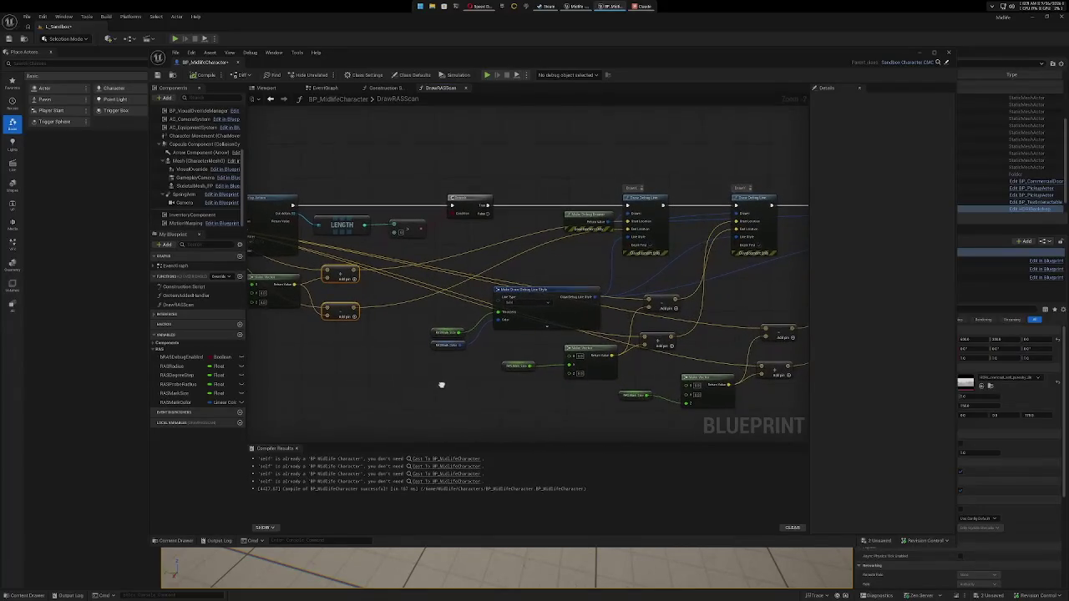
click(434, 331)
drag(434, 332, 427, 121)
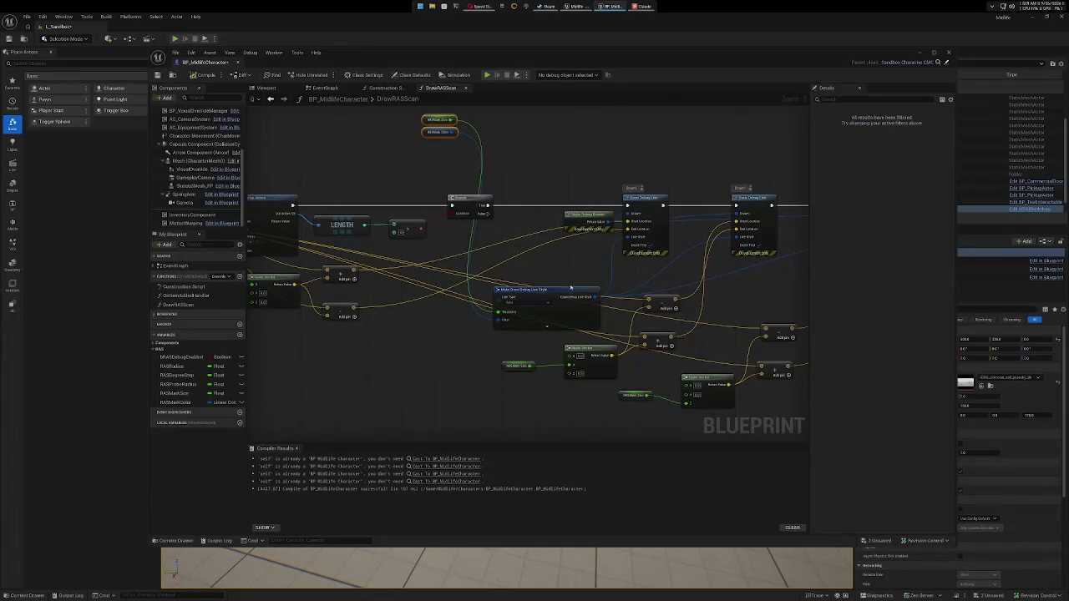
mouse_move(574, 290)
mouse_down()
mouse_move(548, 215)
mouse_move(593, 126)
mouse_up()
mouse_move(571, 184)
mouse_down()
mouse_move(577, 293)
mouse_move(532, 315)
mouse_up()
drag(432, 249, 479, 296)
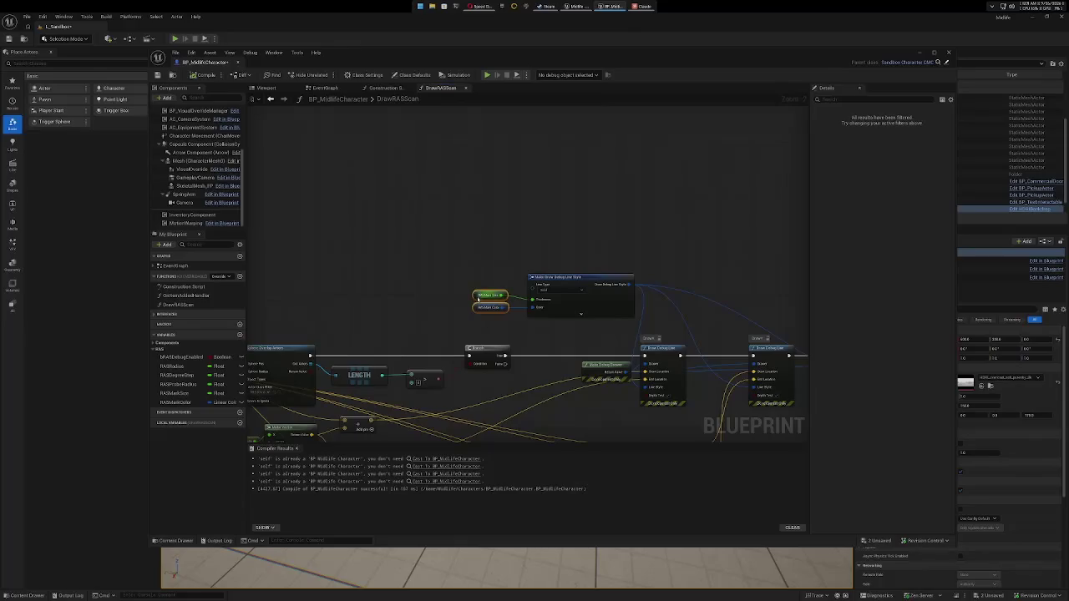
click(607, 277)
drag(606, 277, 569, 216)
mouse_move(578, 332)
mouse_down()
mouse_move(559, 170)
mouse_move(576, 262)
mouse_move(567, 194)
mouse_up()
mouse_move(558, 278)
mouse_down()
mouse_move(613, 275)
mouse_move(520, 224)
mouse_move(494, 243)
mouse_move(520, 212)
mouse_move(539, 234)
mouse_move(556, 310)
mouse_move(577, 310)
mouse_move(497, 273)
mouse_move(478, 231)
mouse_up()
Shift the RASMask, Make Vector and Add nodes left and regroup the Add pairs below the links.
drag(501, 289, 615, 327)
mouse_move(539, 297)
mouse_down()
mouse_move(449, 310)
mouse_move(521, 348)
mouse_move(544, 303)
mouse_up()
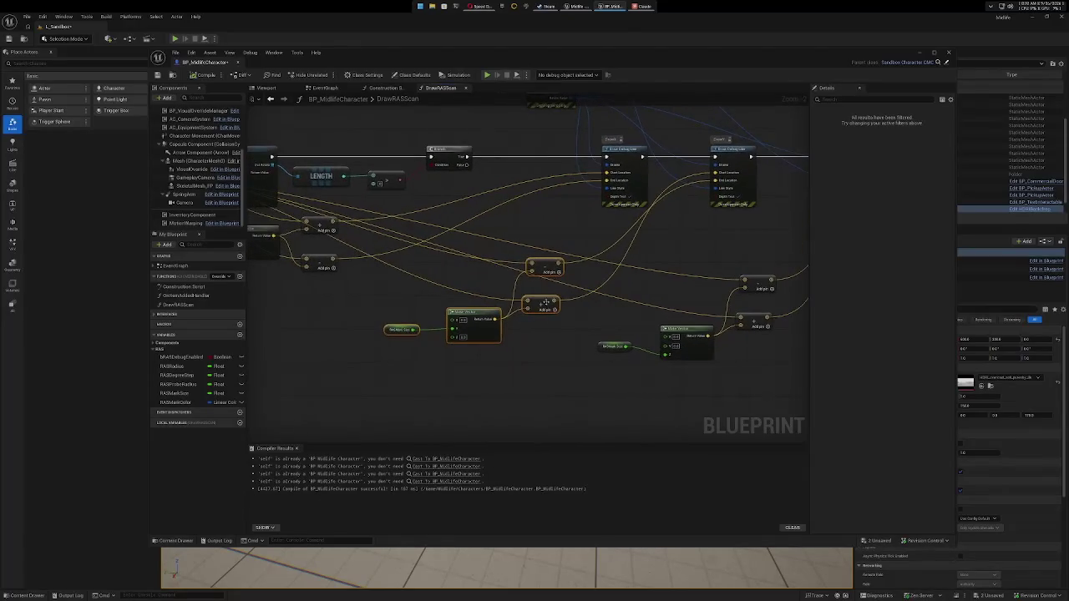
click(544, 303)
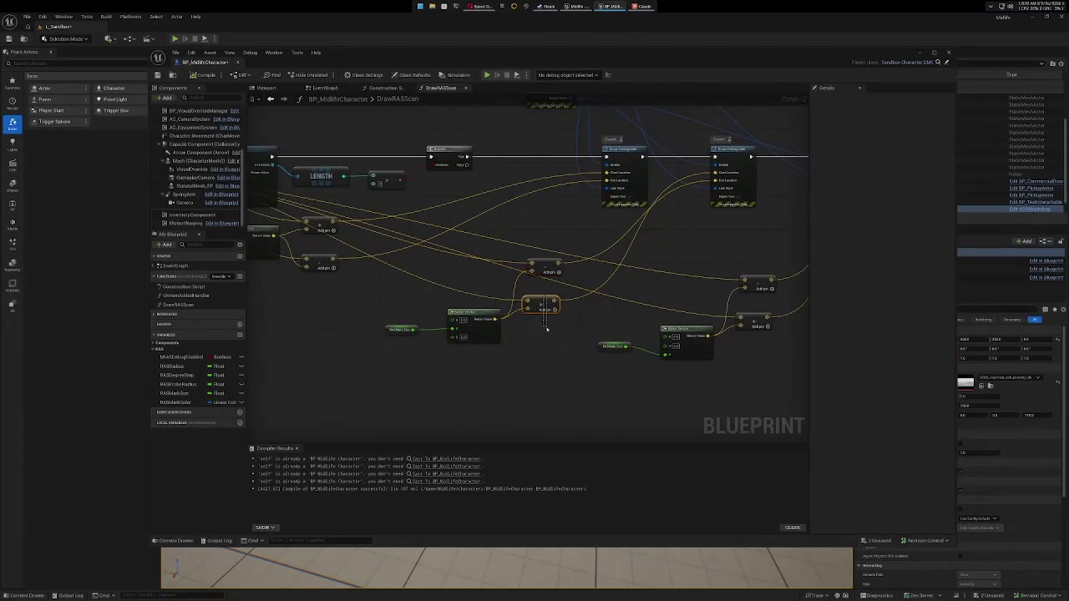
shift+click(544, 271)
drag(549, 266, 553, 304)
click(645, 321)
shift+click(653, 286)
drag(653, 286, 653, 303)
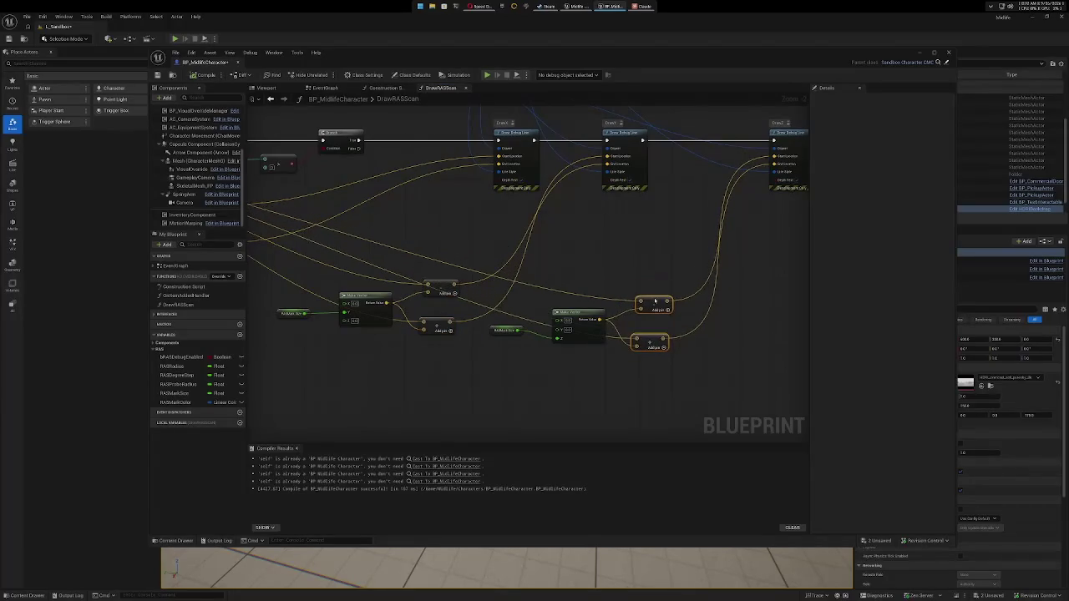
right_click(632, 264)
click(573, 269)
mouse_move(425, 222)
mouse_down()
mouse_move(663, 315)
mouse_move(648, 308)
mouse_up()
mouse_move(471, 374)
mouse_down()
mouse_move(627, 369)
mouse_move(601, 375)
mouse_move(598, 396)
mouse_up()
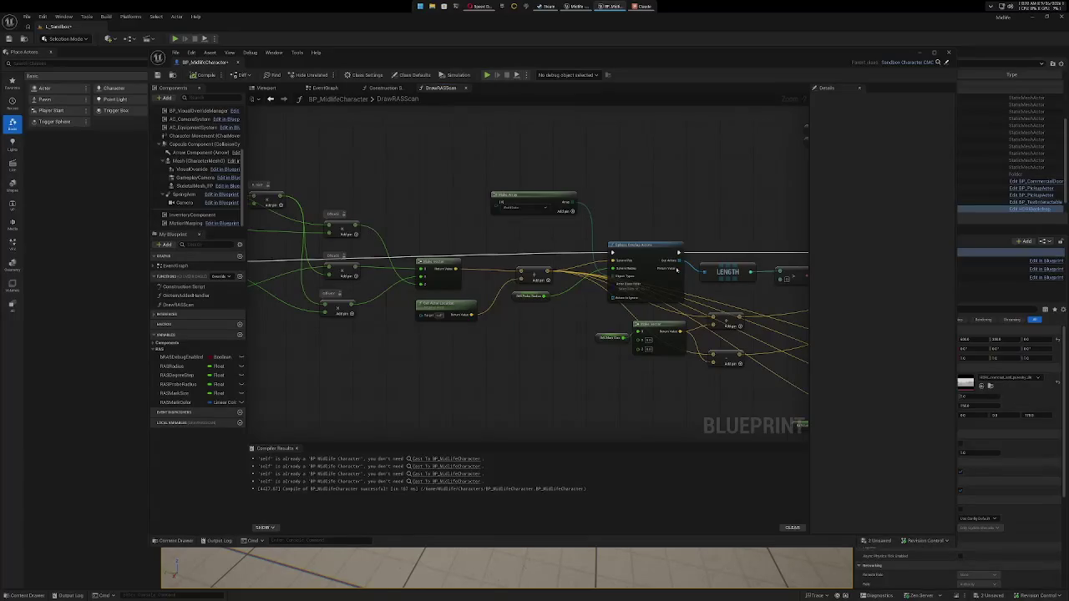
Wire the Add node's vector output into Sphere Pos on Sphere Overlap Actors, then select RASMaskSize.
mouse_move(451, 375)
mouse_down()
mouse_move(628, 382)
mouse_move(701, 358)
mouse_move(655, 360)
mouse_up()
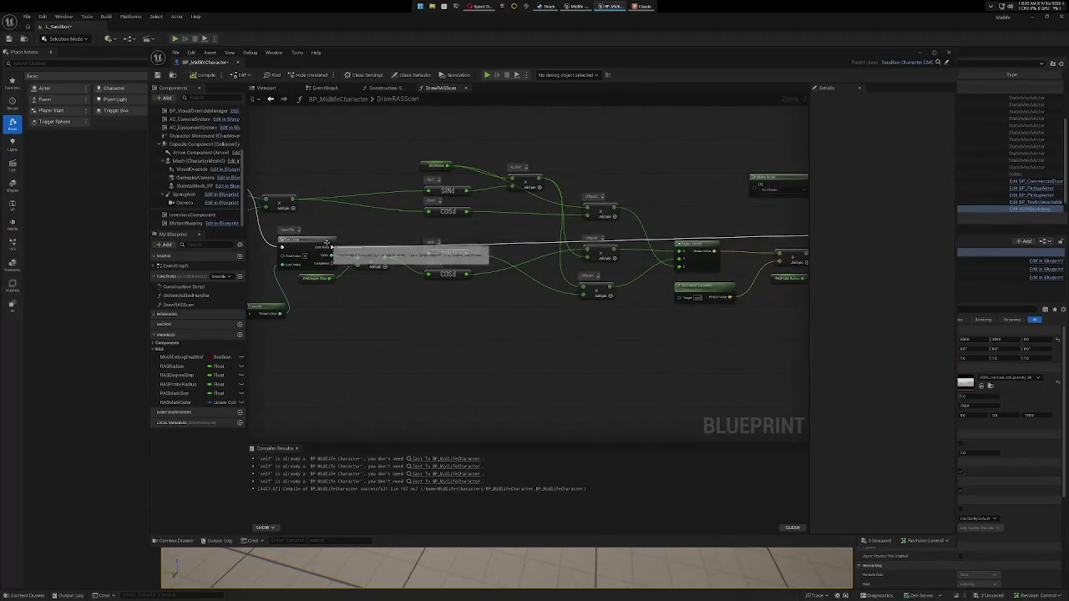
drag(759, 339, 492, 343)
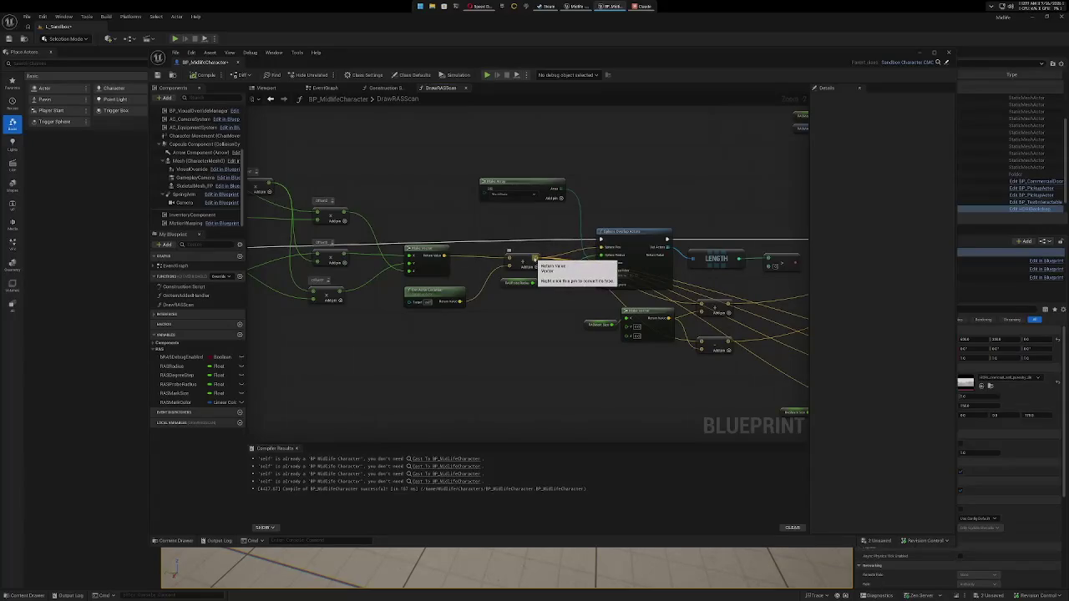
drag(535, 259, 602, 248)
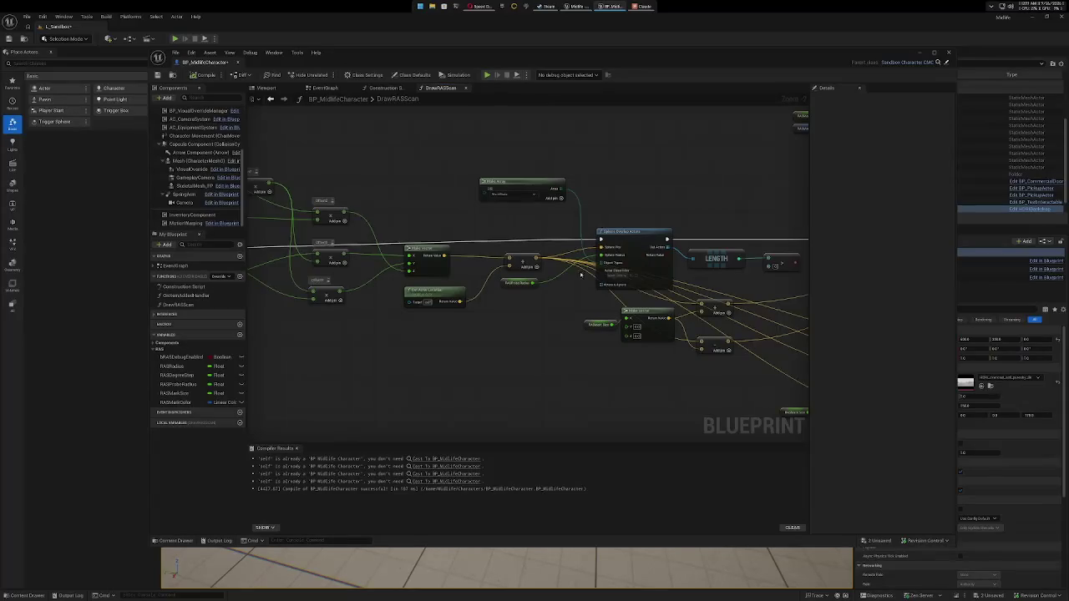
drag(634, 391, 499, 350)
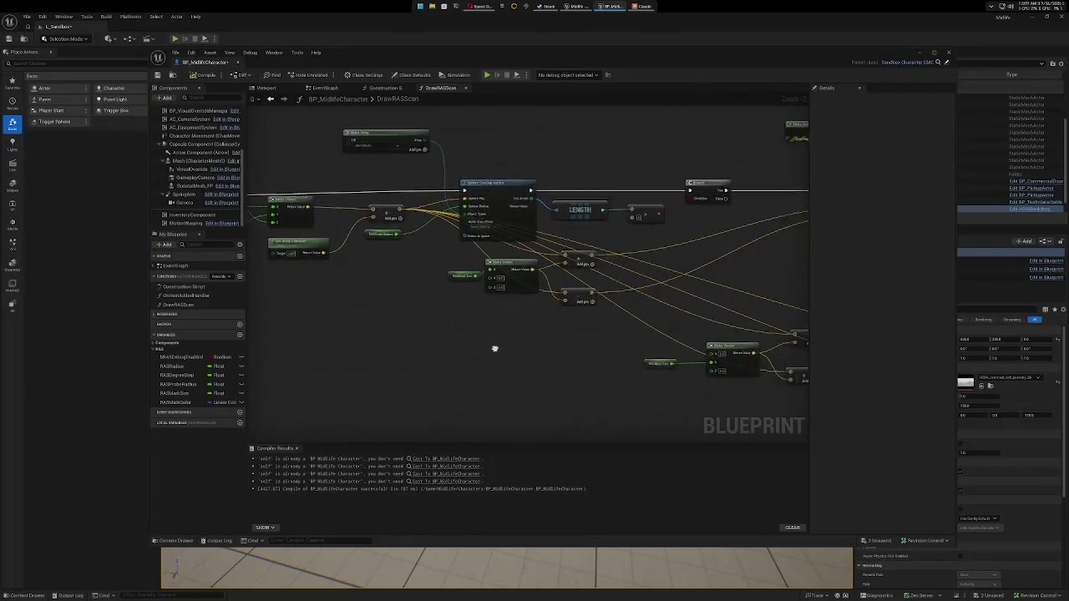
drag(568, 355, 456, 329)
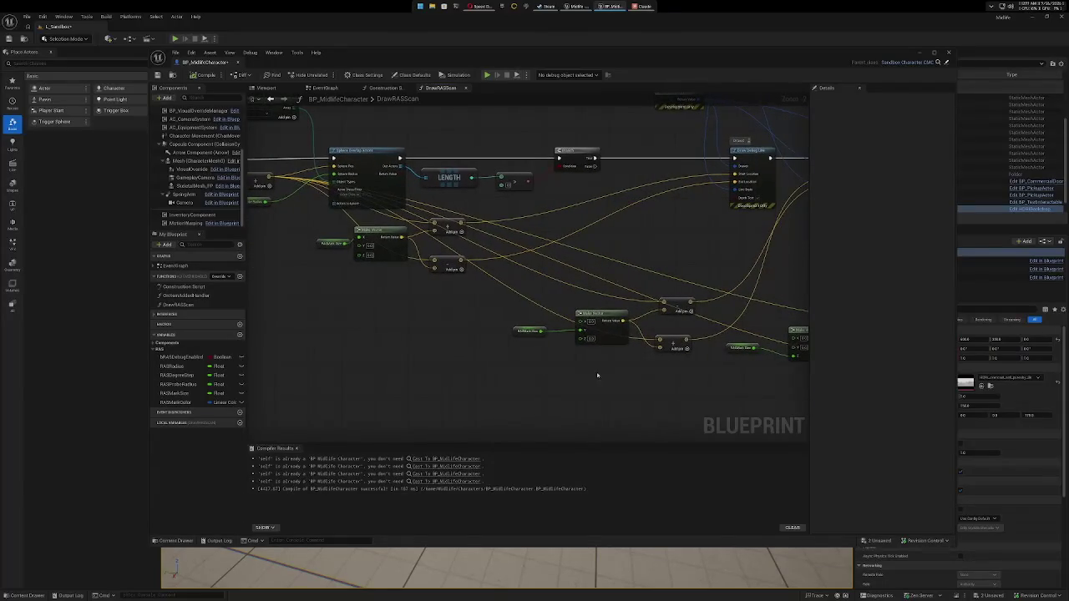
drag(663, 388, 634, 393)
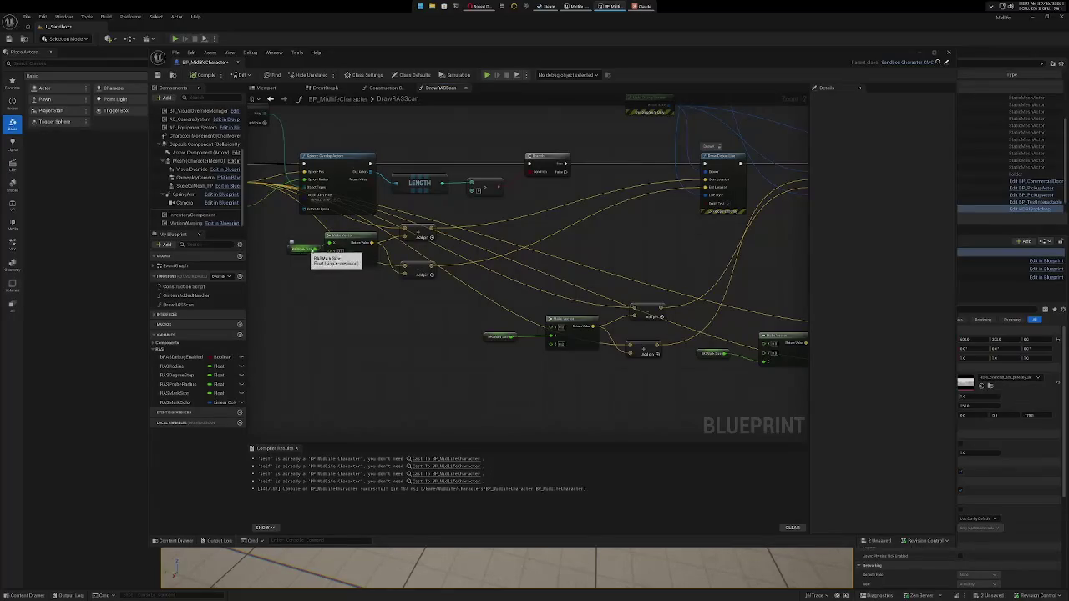
click(290, 245)
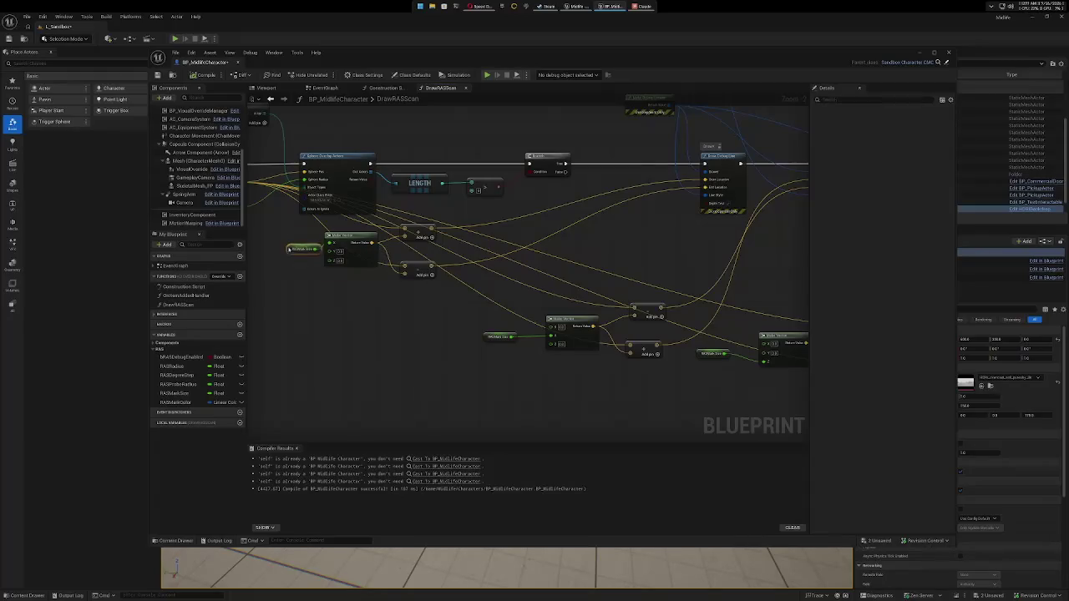
Select the RASMarkSize getter and review the three Draw Debug Line nodes.
click(293, 244)
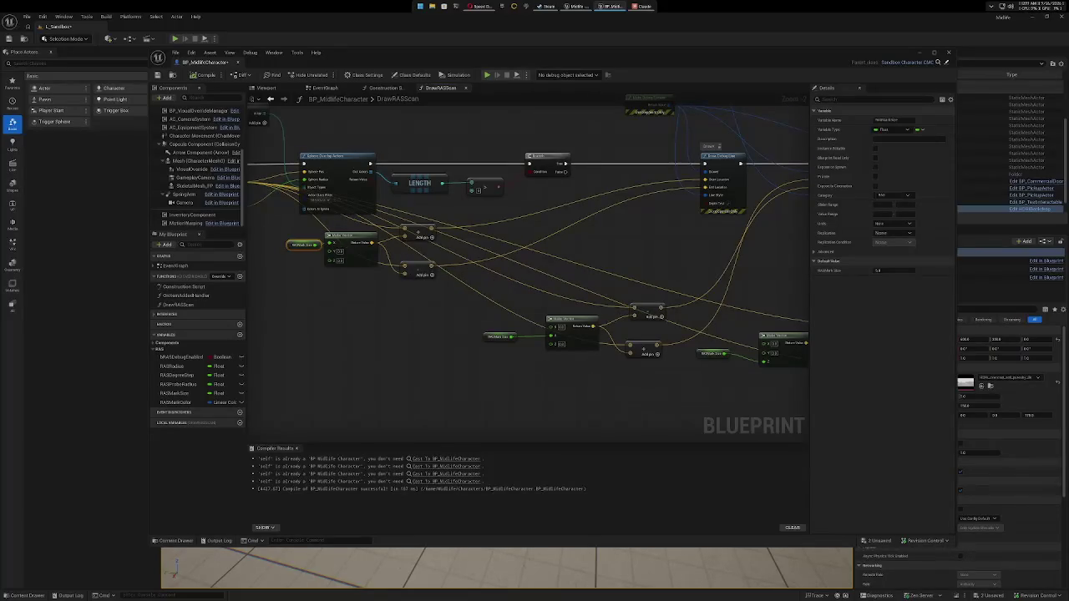
drag(670, 390, 520, 344)
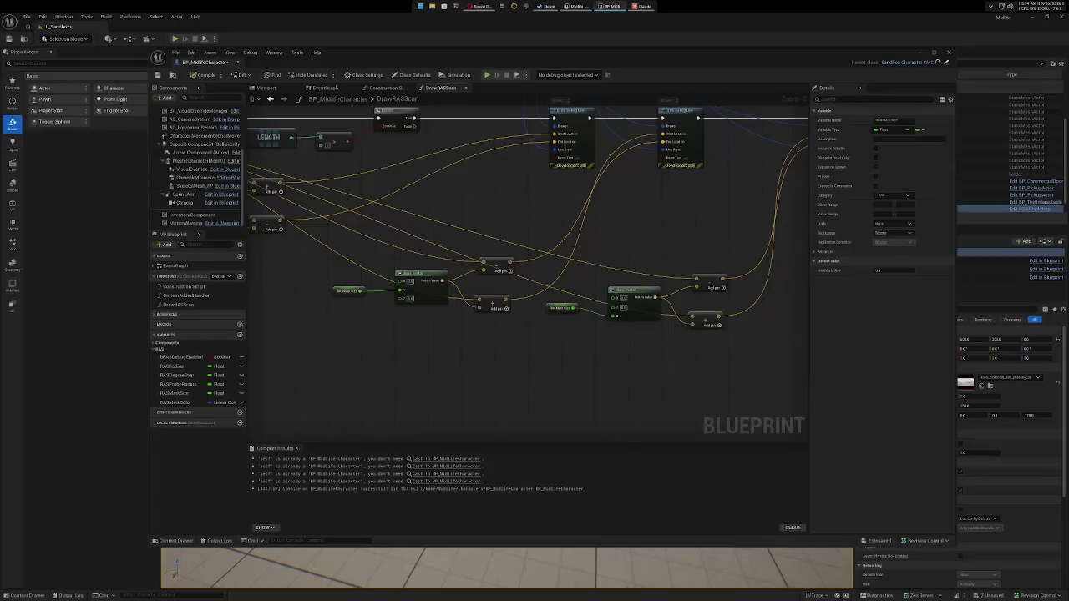
drag(568, 364, 616, 427)
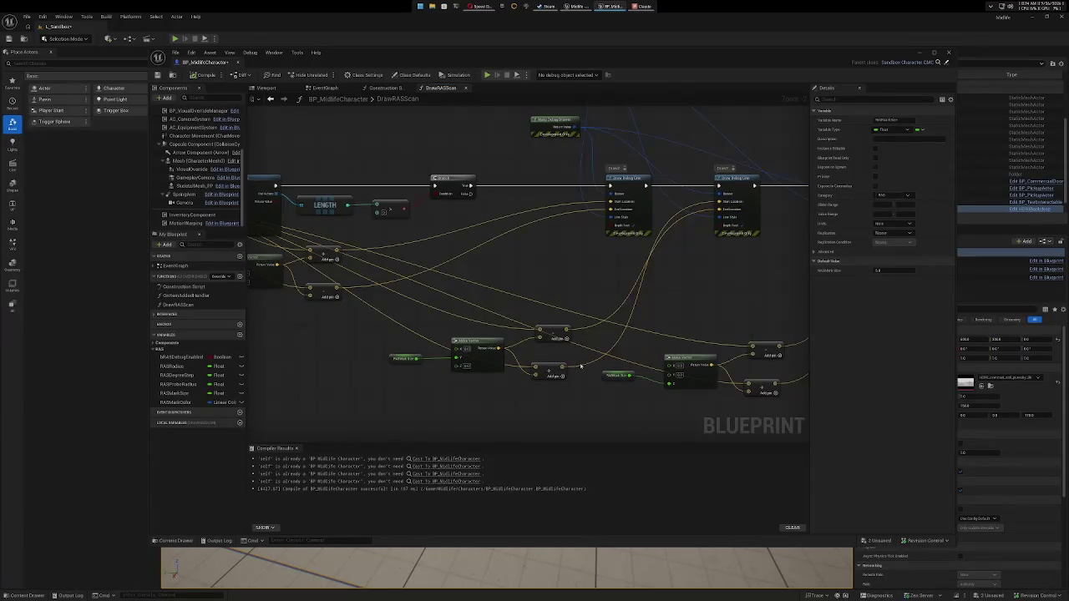
mouse_move(712, 307)
mouse_down()
mouse_move(696, 296)
mouse_move(569, 295)
mouse_up()
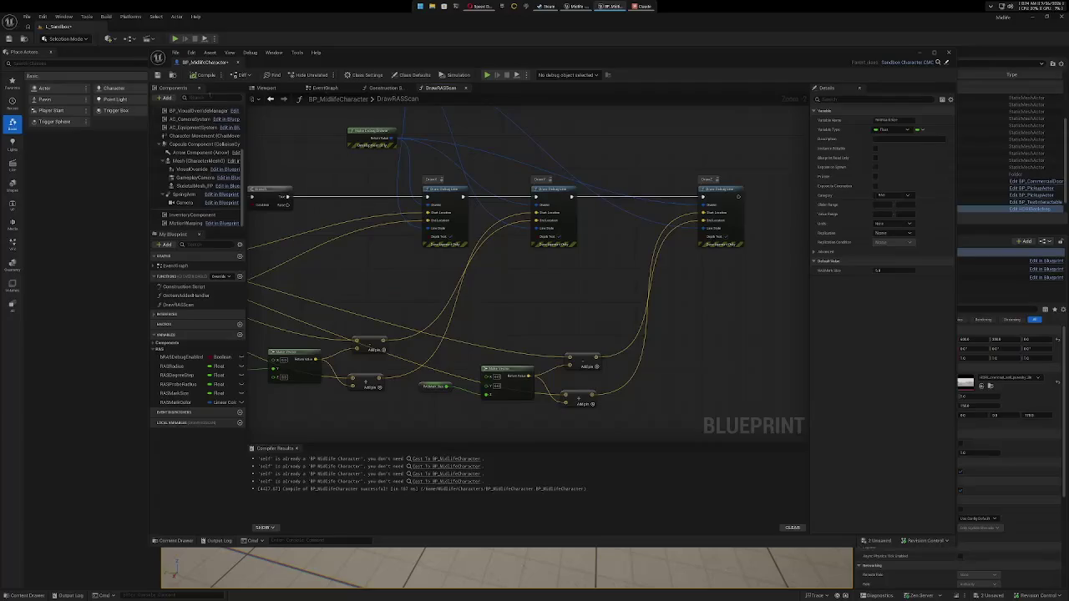
Recompile the character Blueprint, close its editor, and start a play session.
click(199, 74)
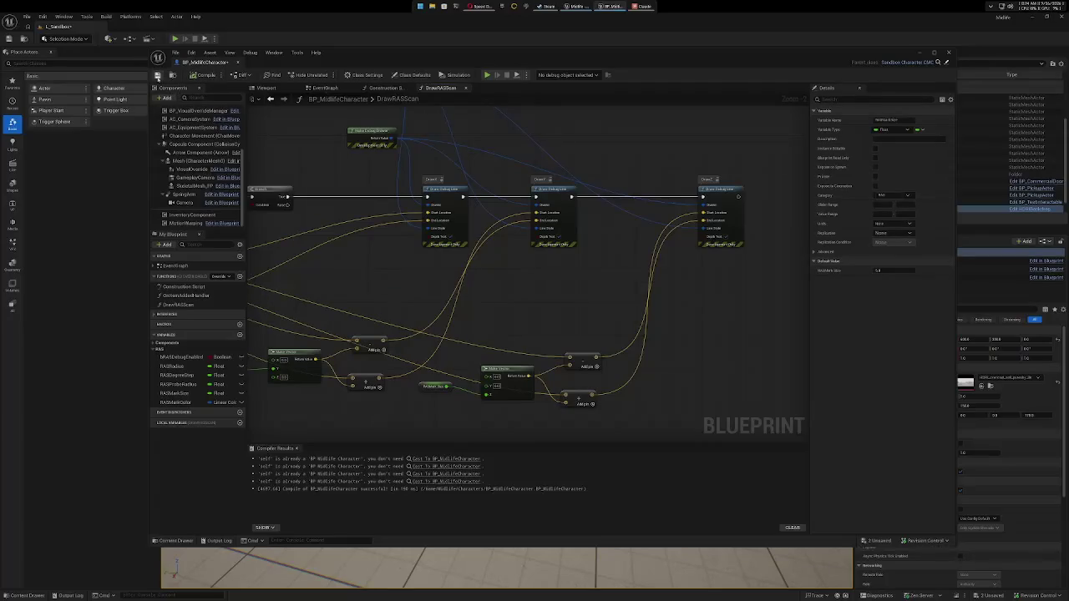
click(948, 53)
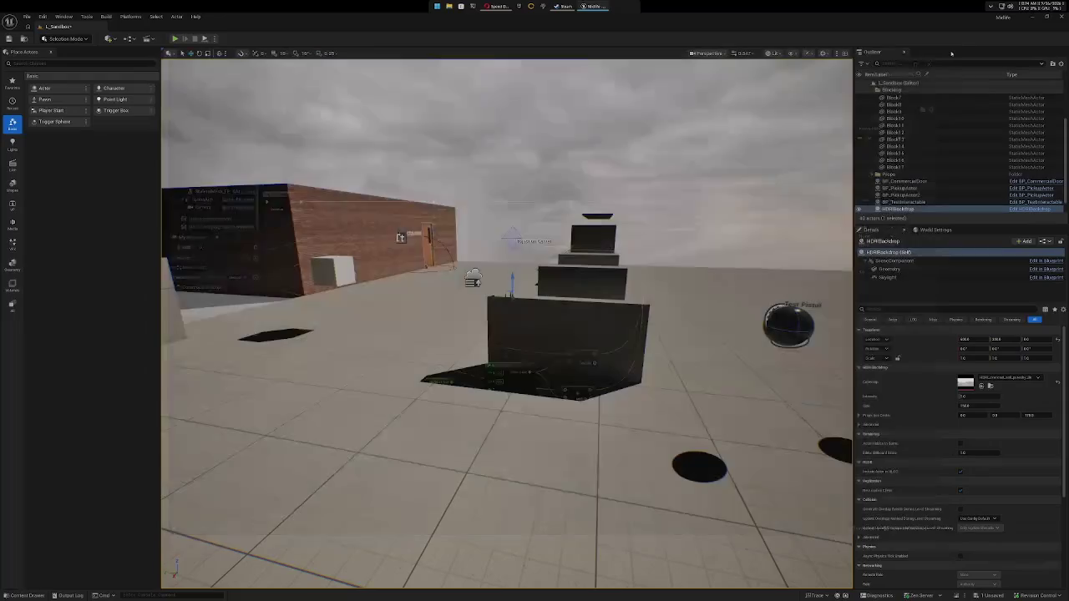
click(175, 39)
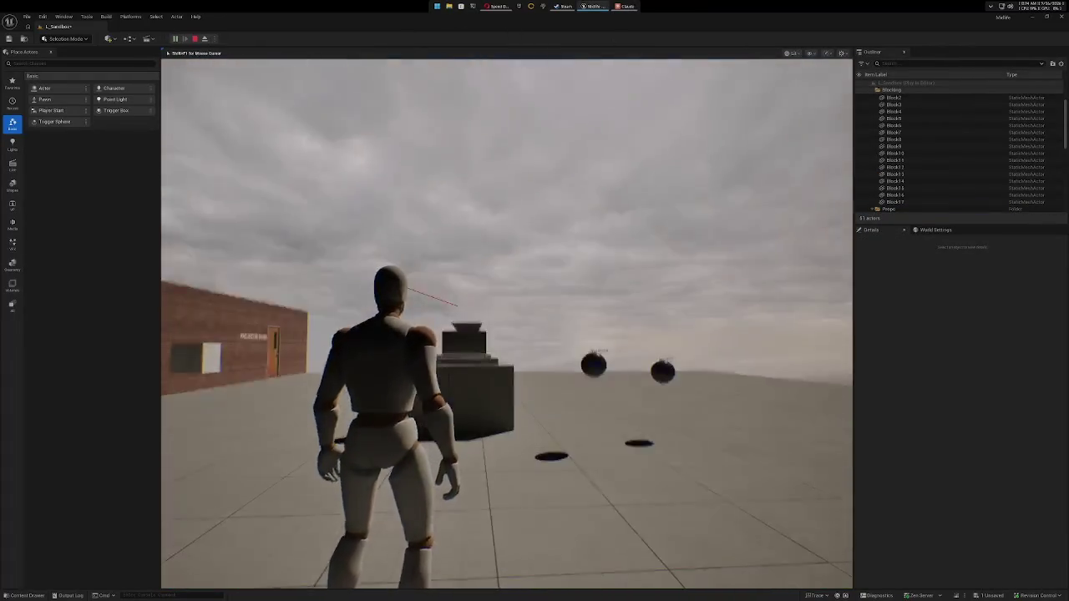
Run and jump the character toward the stepped blocks to watch the red scan line, then stop.
key(w)
key(space)
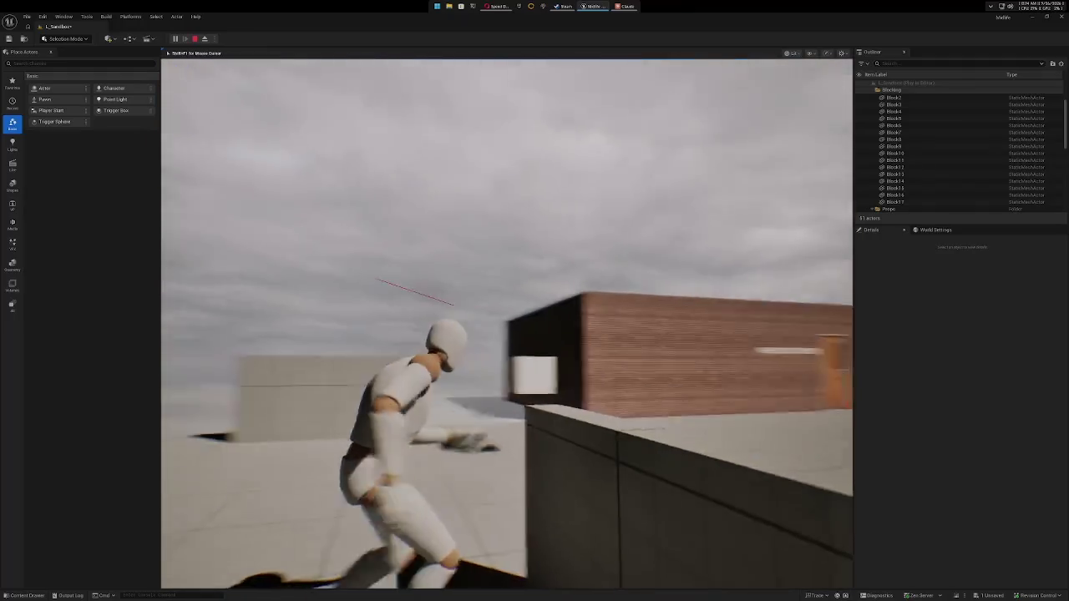
key(w)
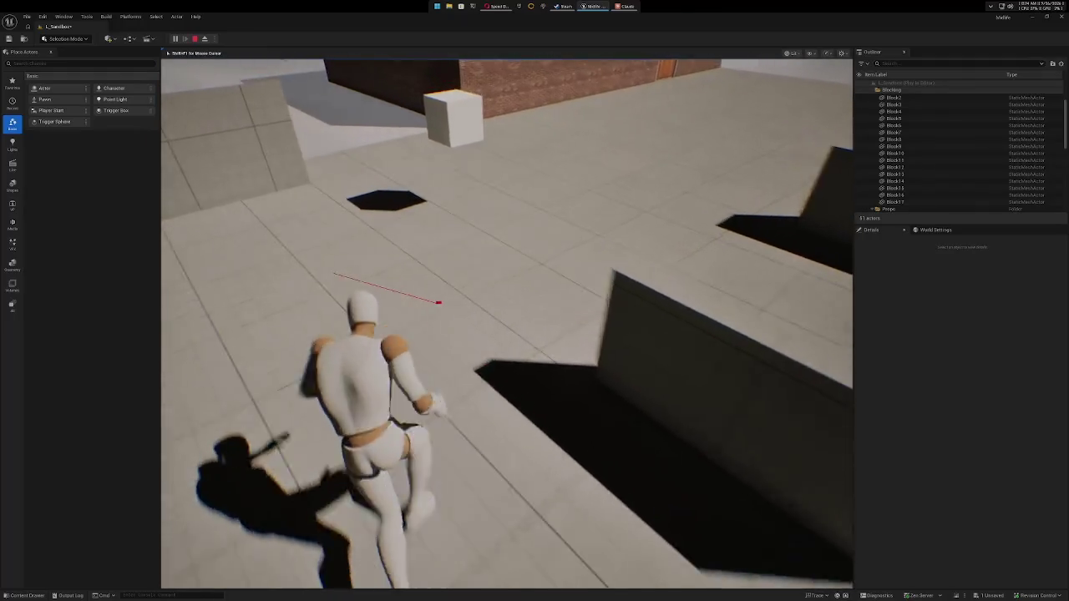
key(w)
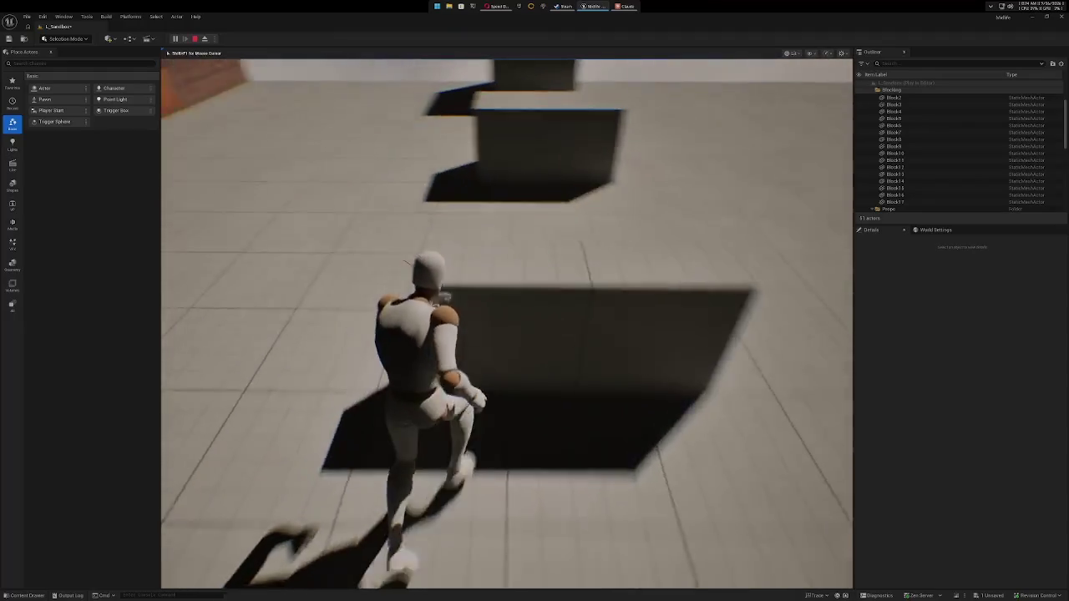
key(w)
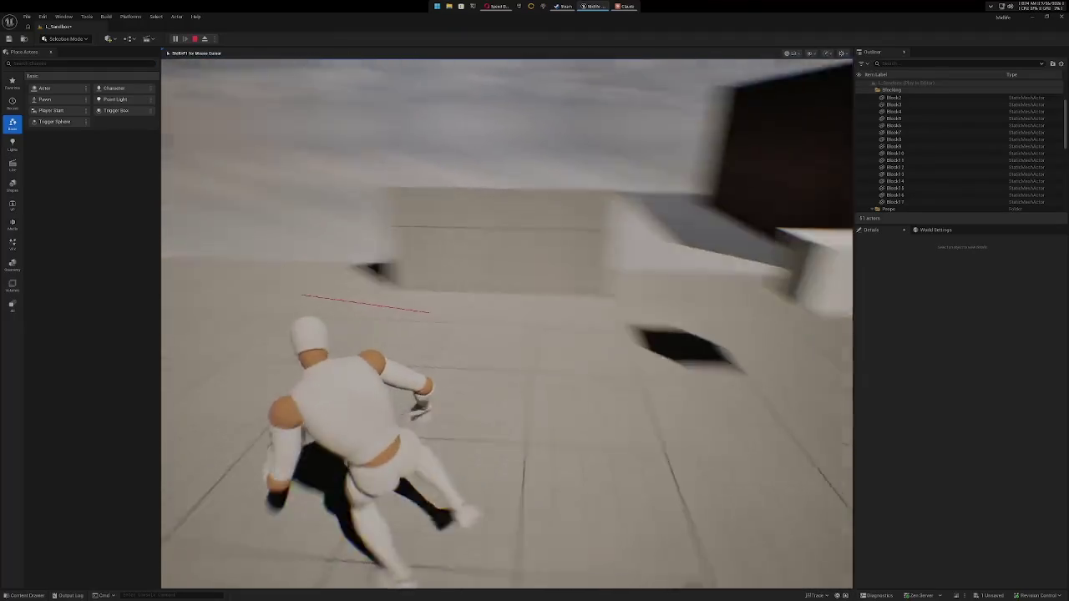
key(Escape)
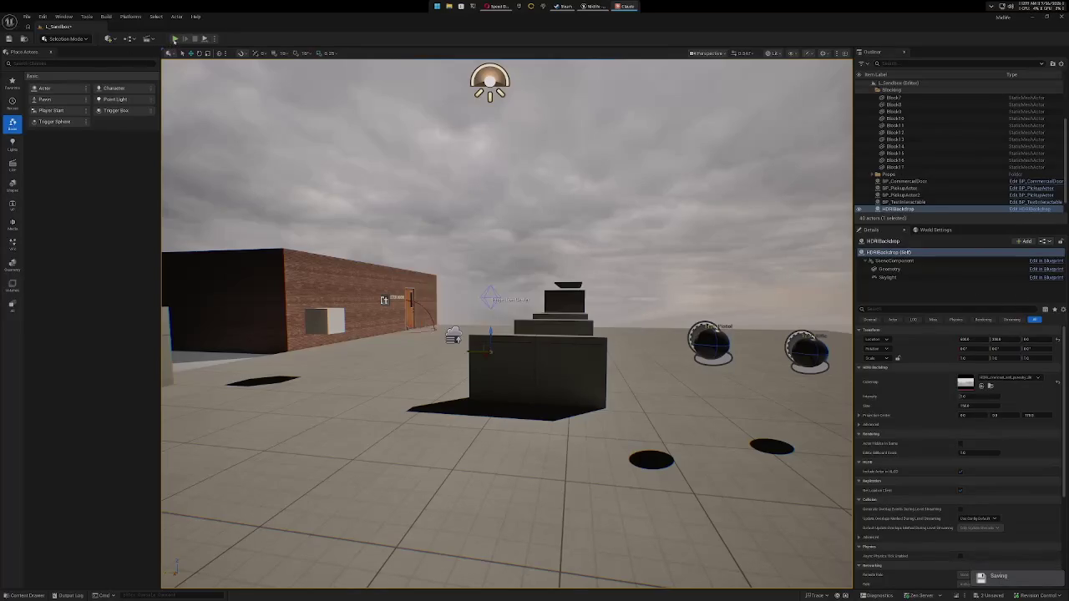
Start another play session and run toward the brick building to see the blue scan markers.
click(175, 38)
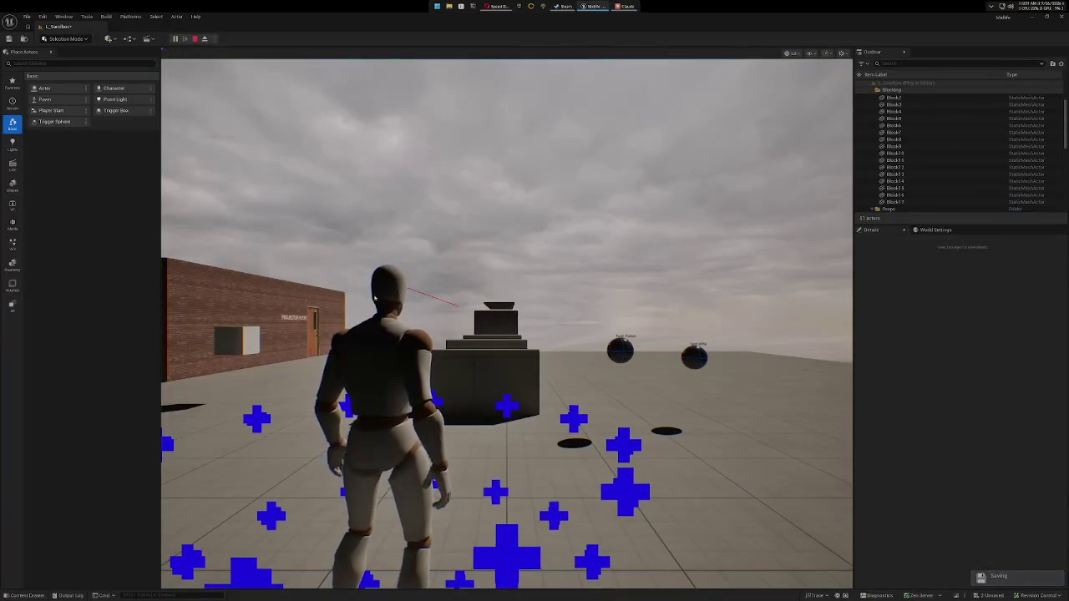
click(343, 279)
key(w)
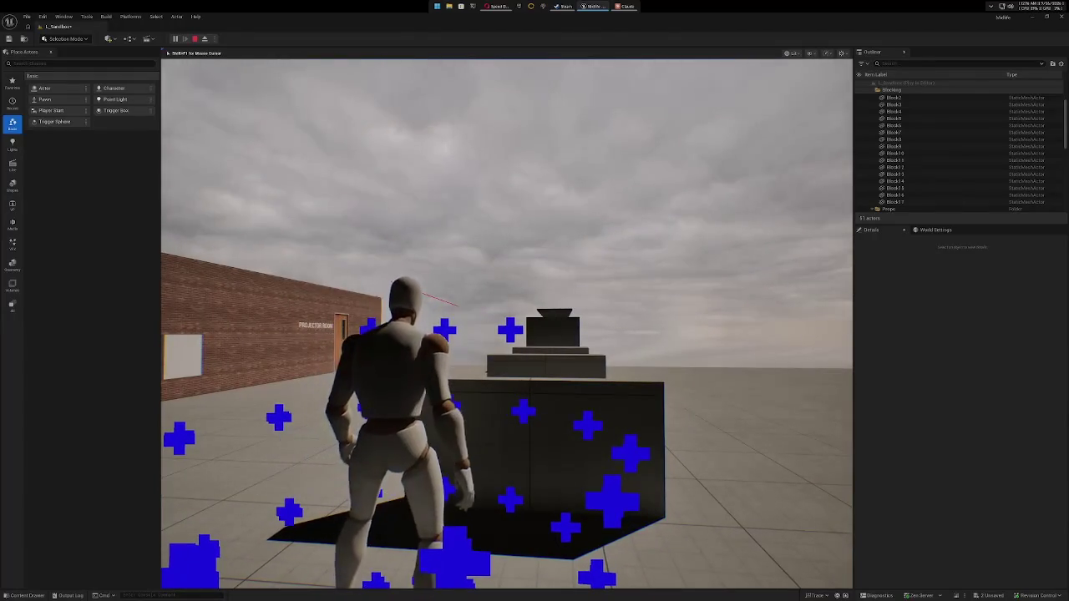
key(Escape)
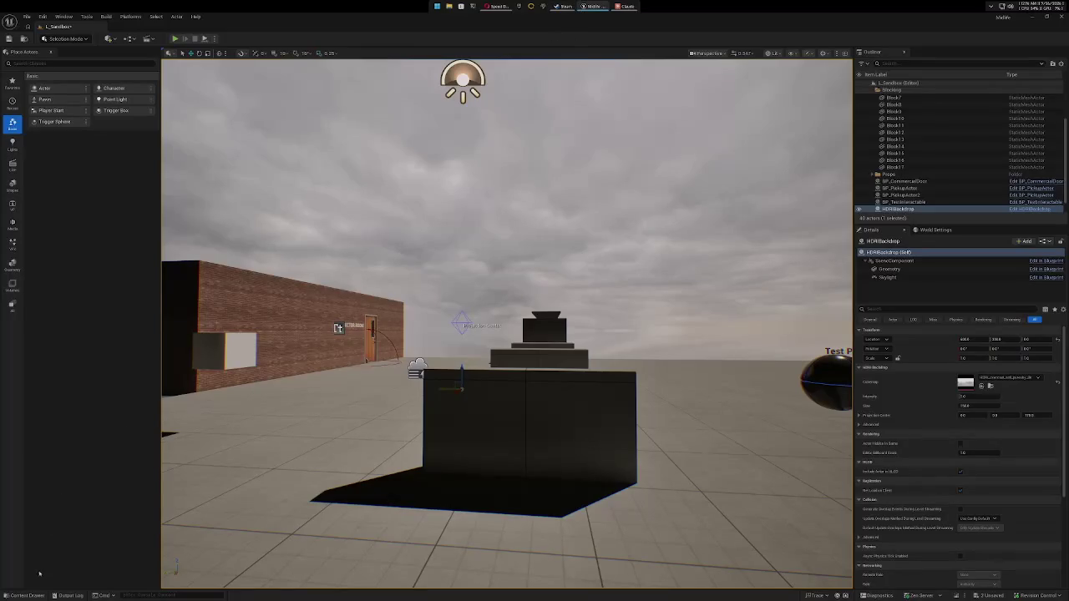
Open BP_MidlifeCharacter, set RAS Point Radius 5 and RAS Mesh Size 1, compile, and minimize.
click(25, 595)
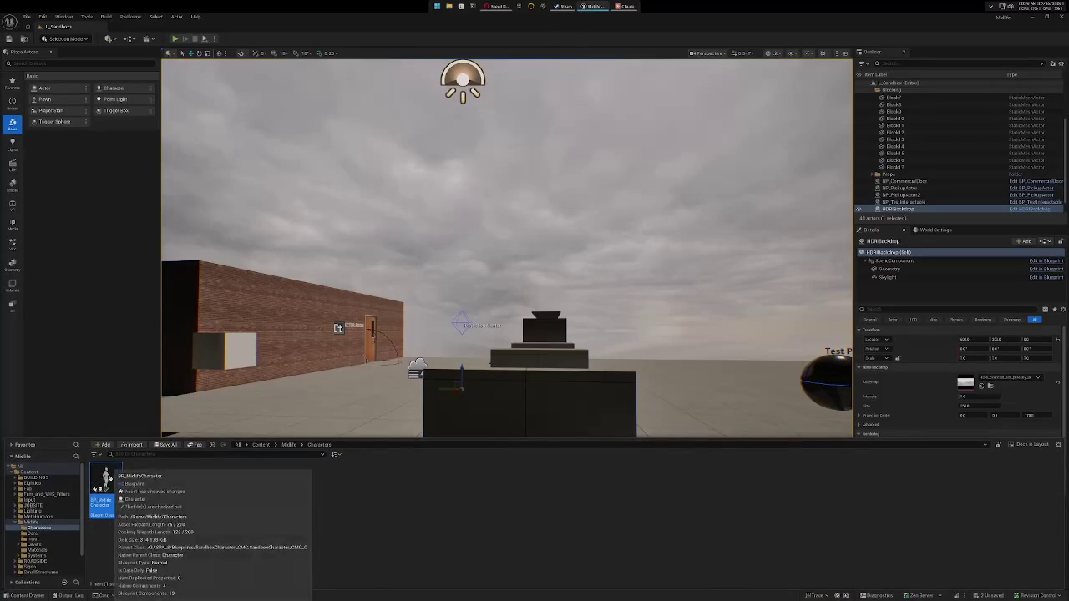
double_click(106, 478)
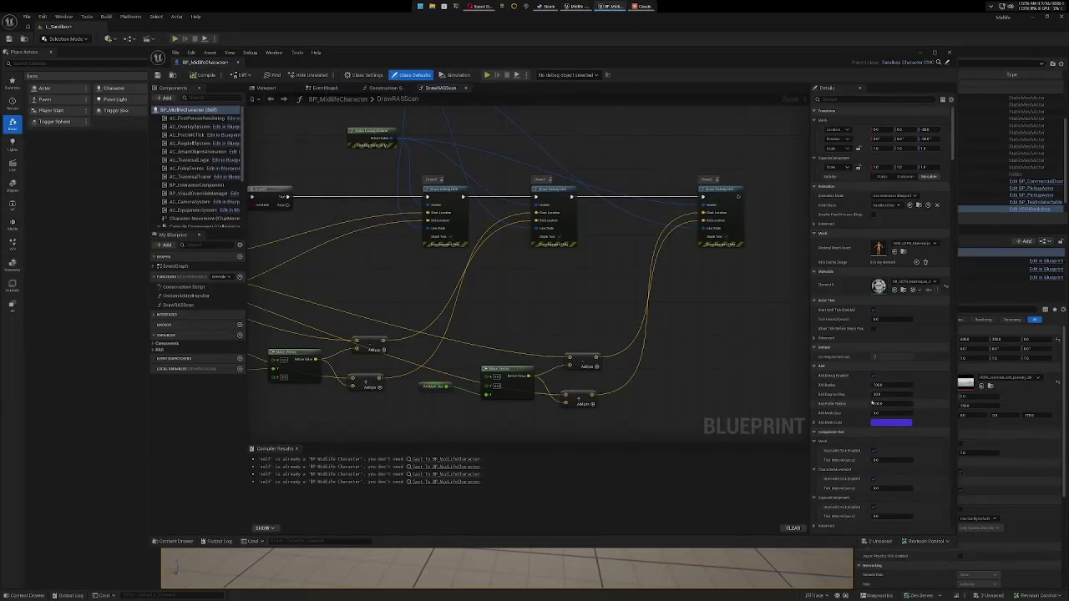
click(885, 403)
text(5)
click(888, 413)
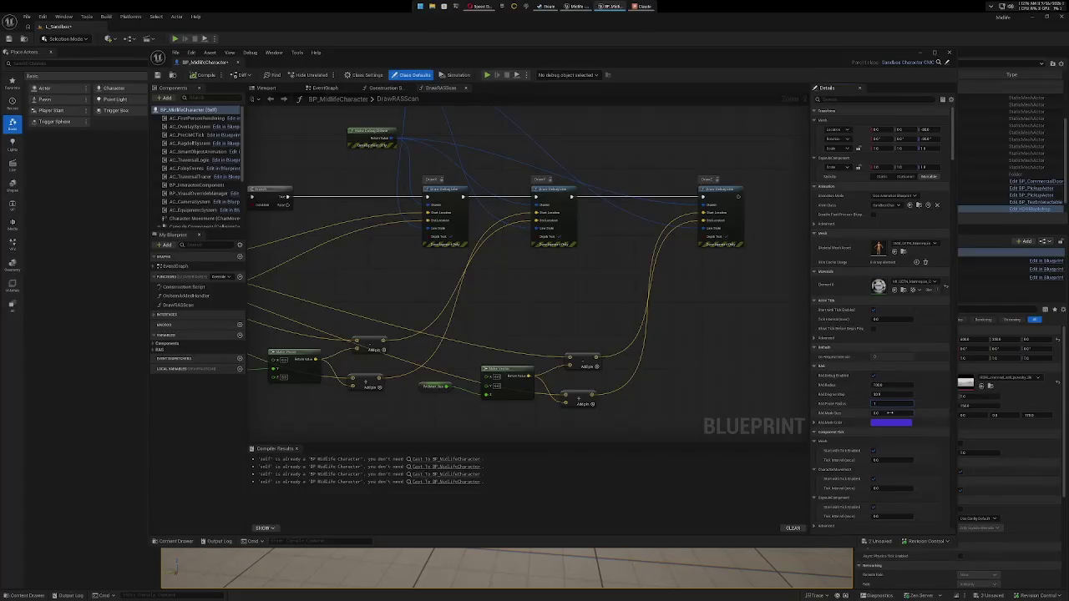
text(1)
key(Return)
click(201, 76)
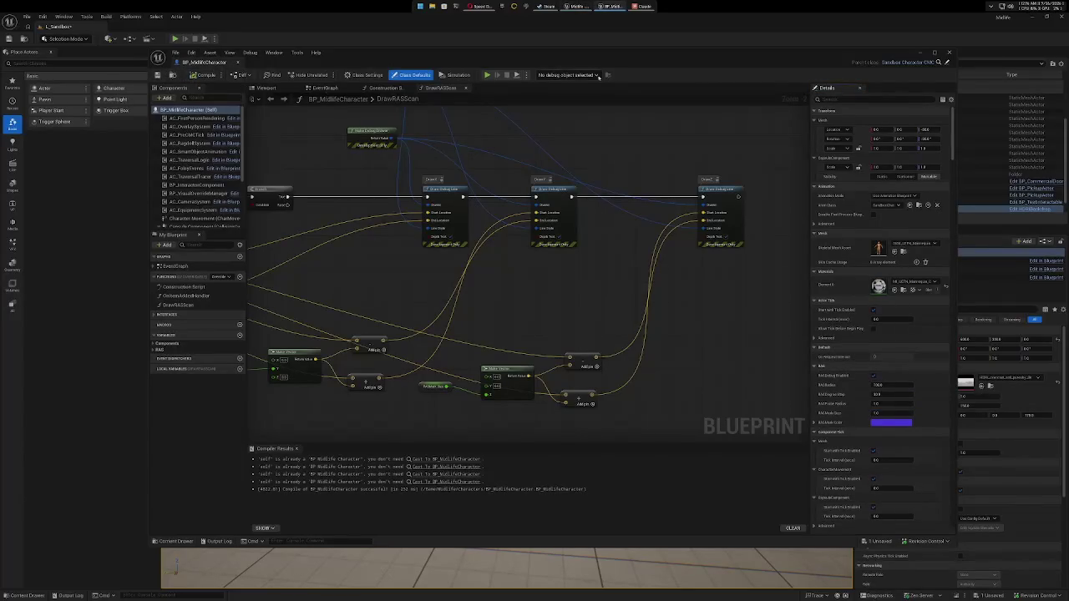
click(920, 52)
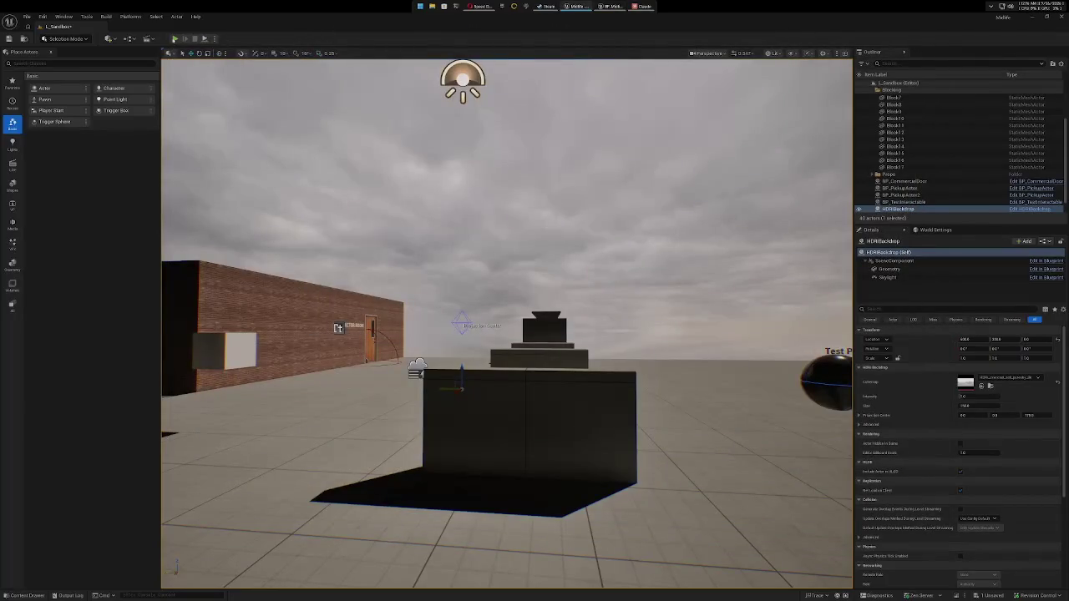
click(181, 39)
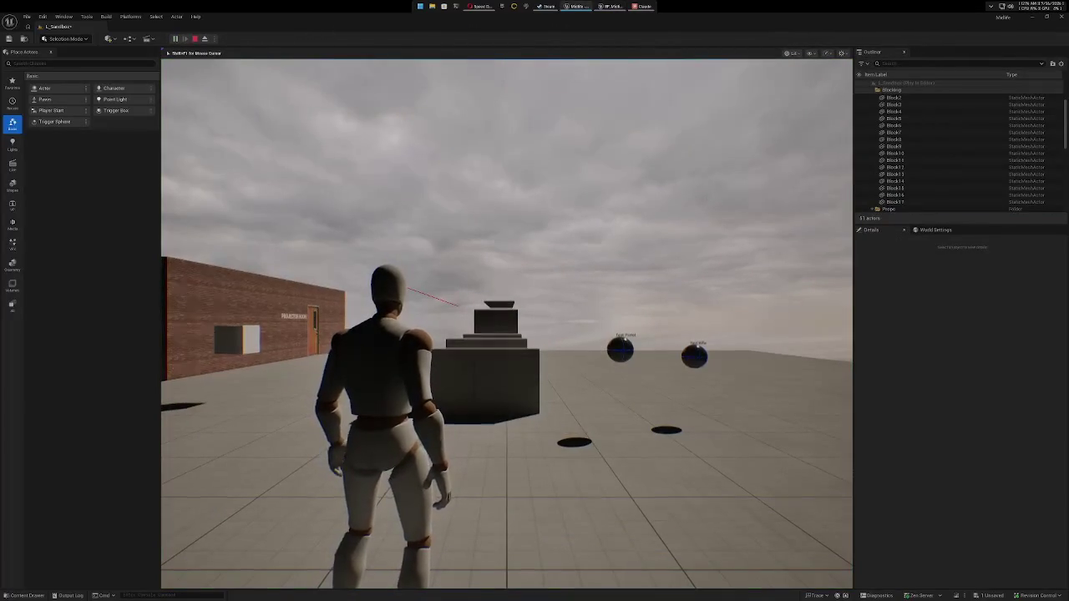
key(w)
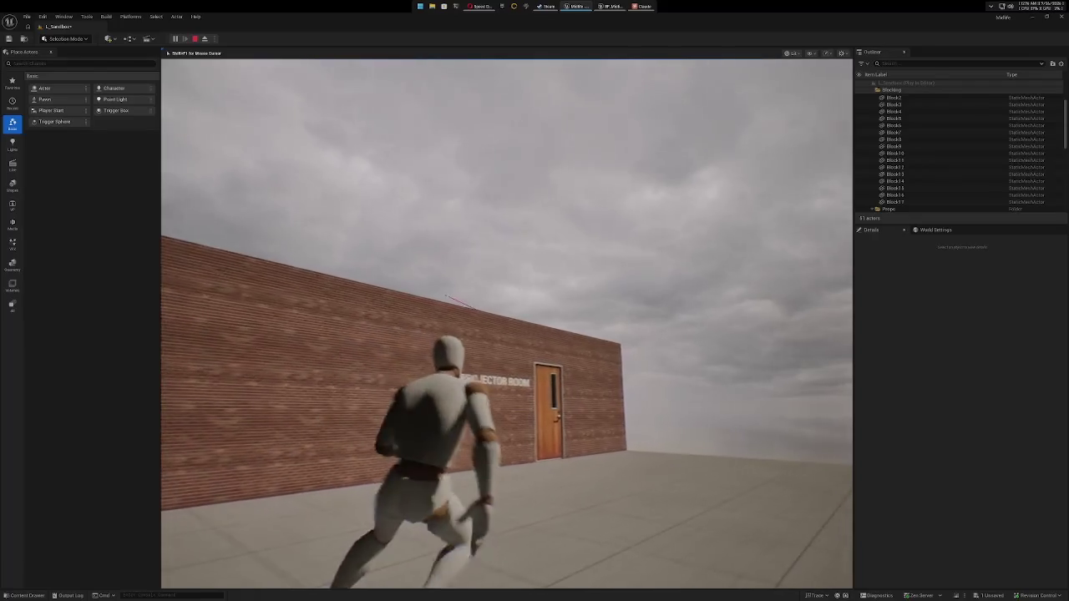
key(Escape)
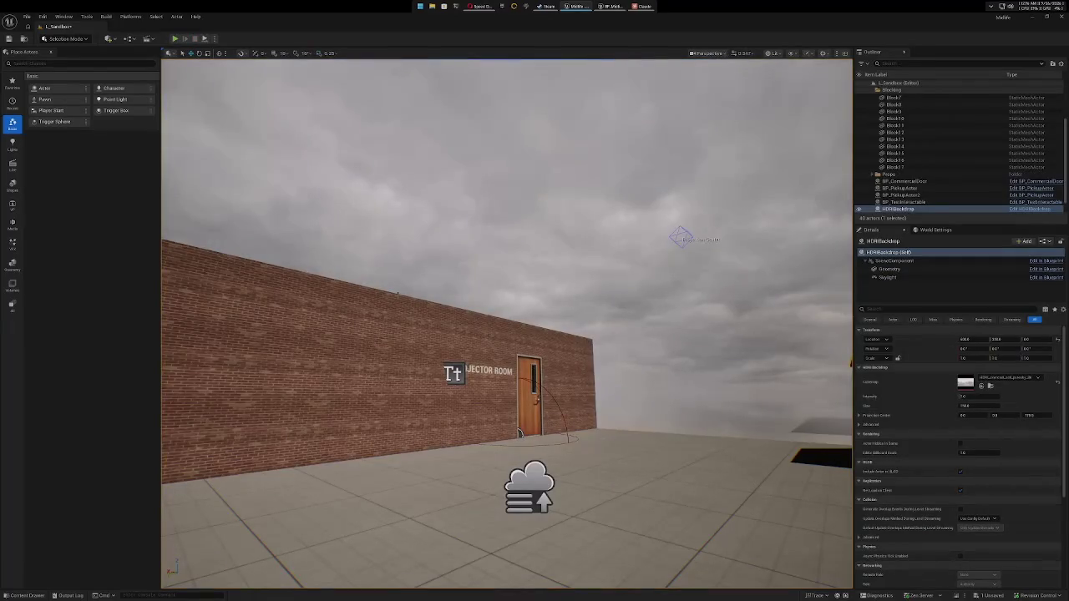
Set BP_MidlifeCharacter's mesh size to 2.0, recompile, and hide the editor to show the level.
click(610, 7)
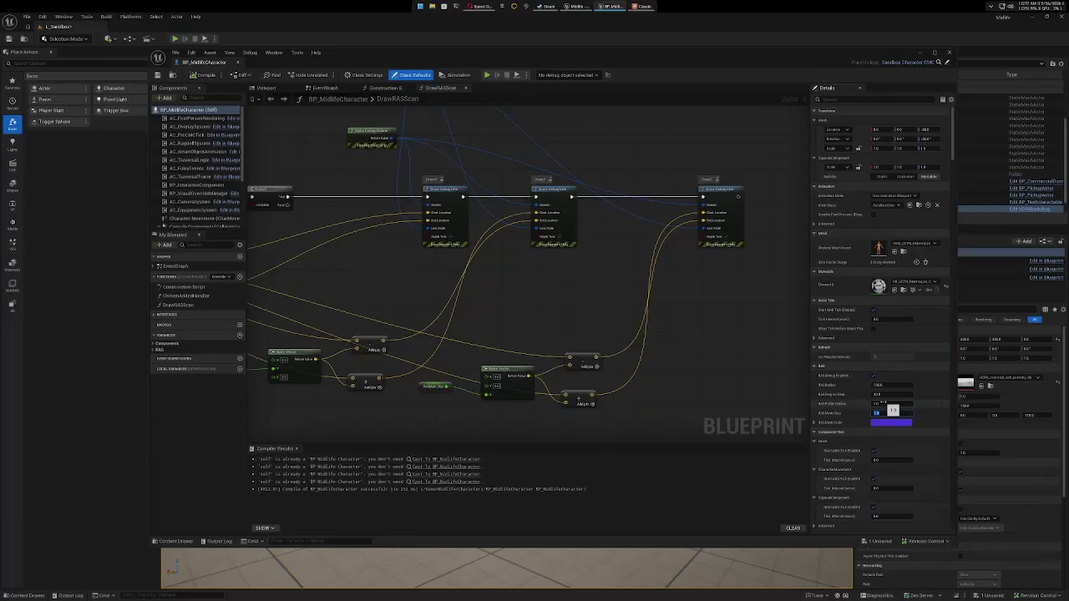
click(883, 403)
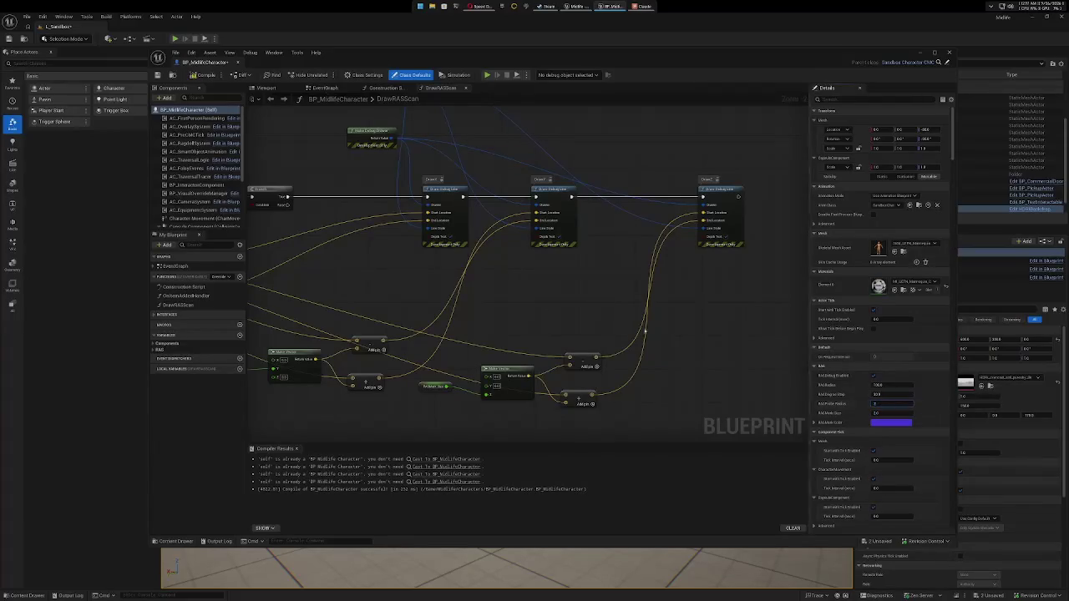
click(200, 75)
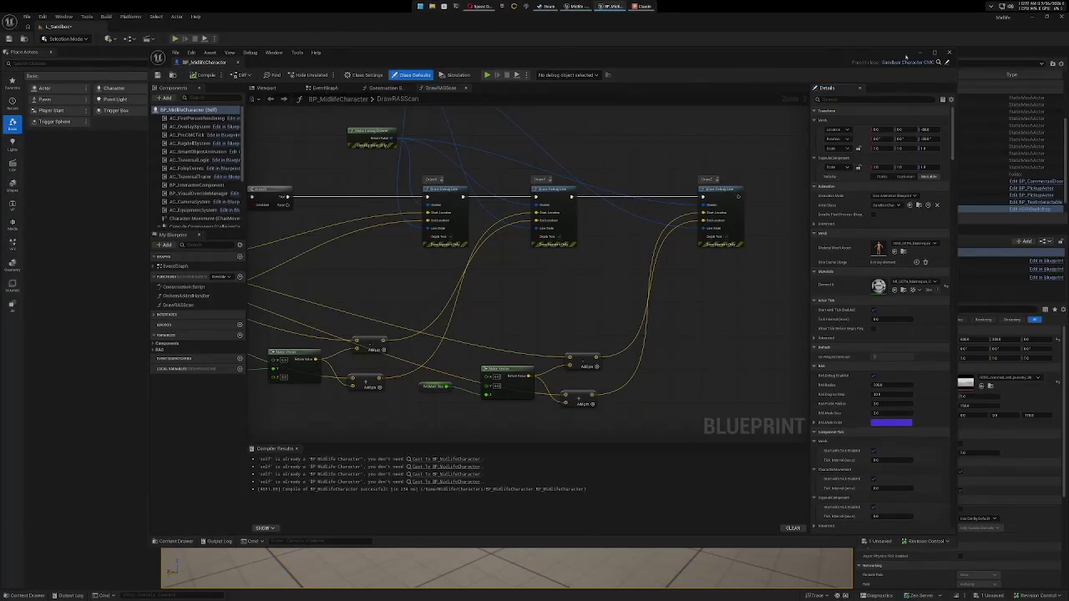
mouse_move(956, 64)
mouse_down()
mouse_move(932, 100)
mouse_move(686, 239)
mouse_up()
click(654, 52)
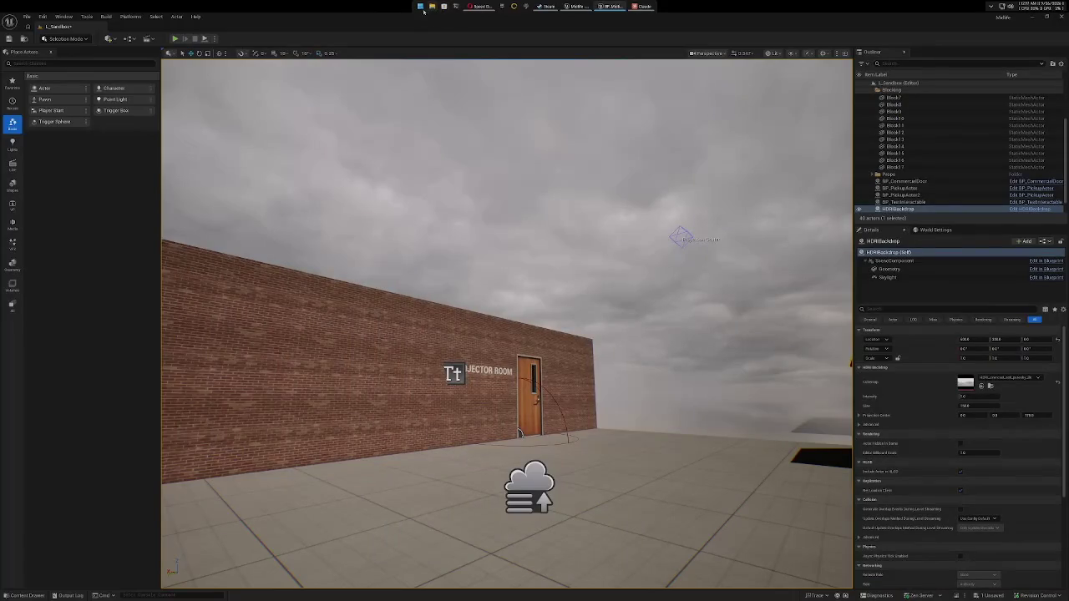
Start another play test and dismiss the Steam overlay to return to the game.
click(174, 39)
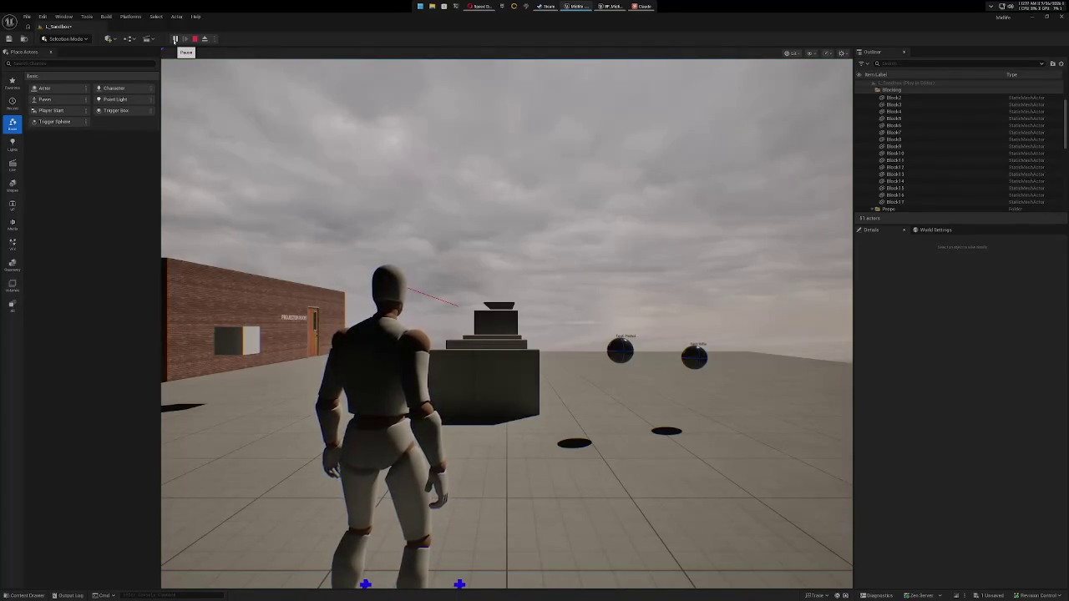
key(shift+Tab)
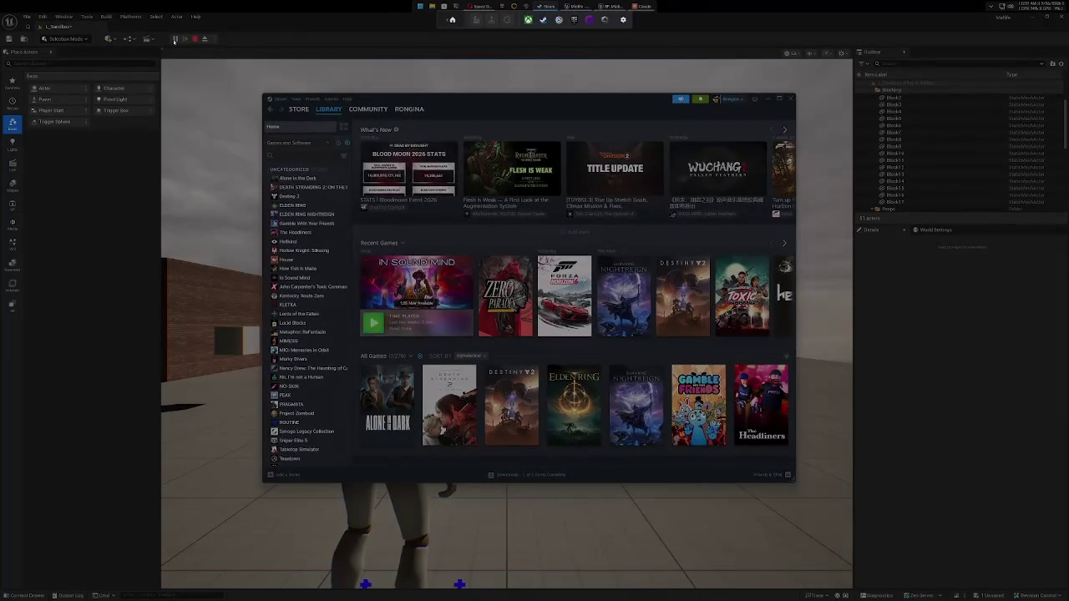
key(shift+Tab)
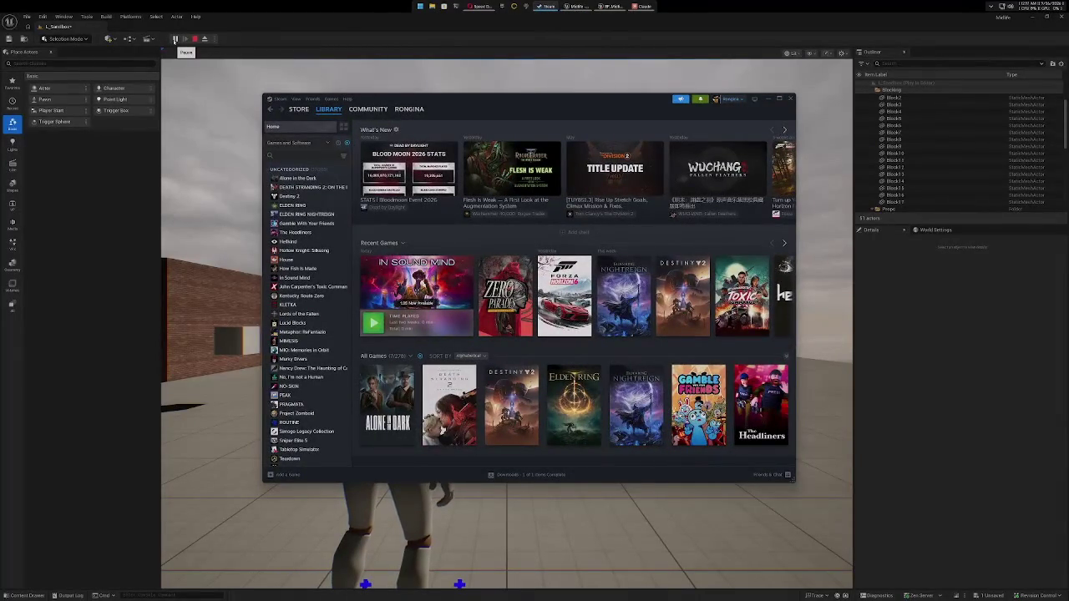
key(alt+Tab)
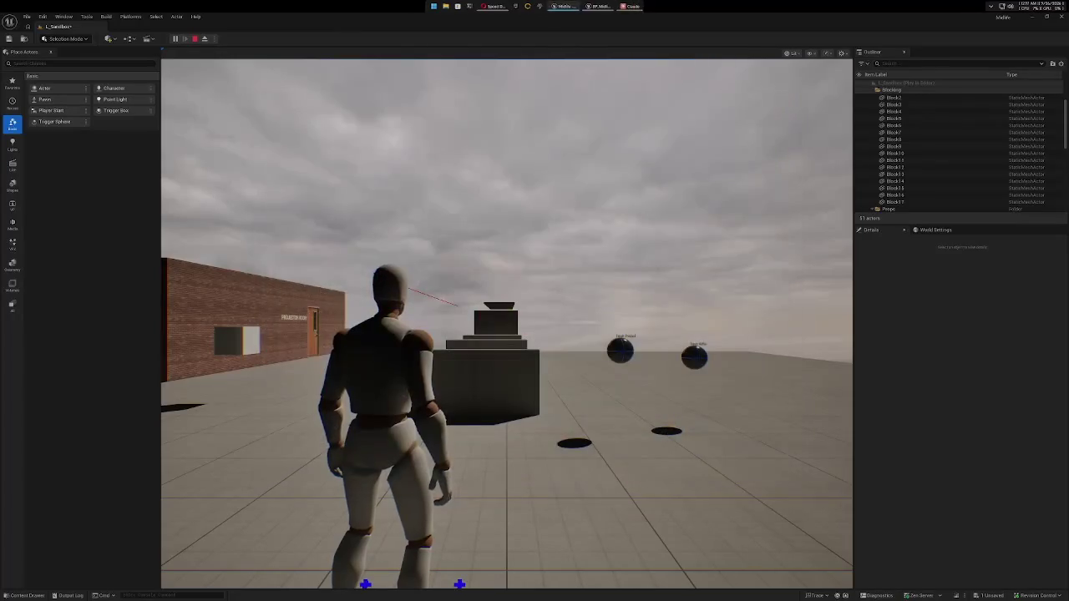
Run the character along the walls and Projector Room to check the smaller blue markers, then end play.
key(w)
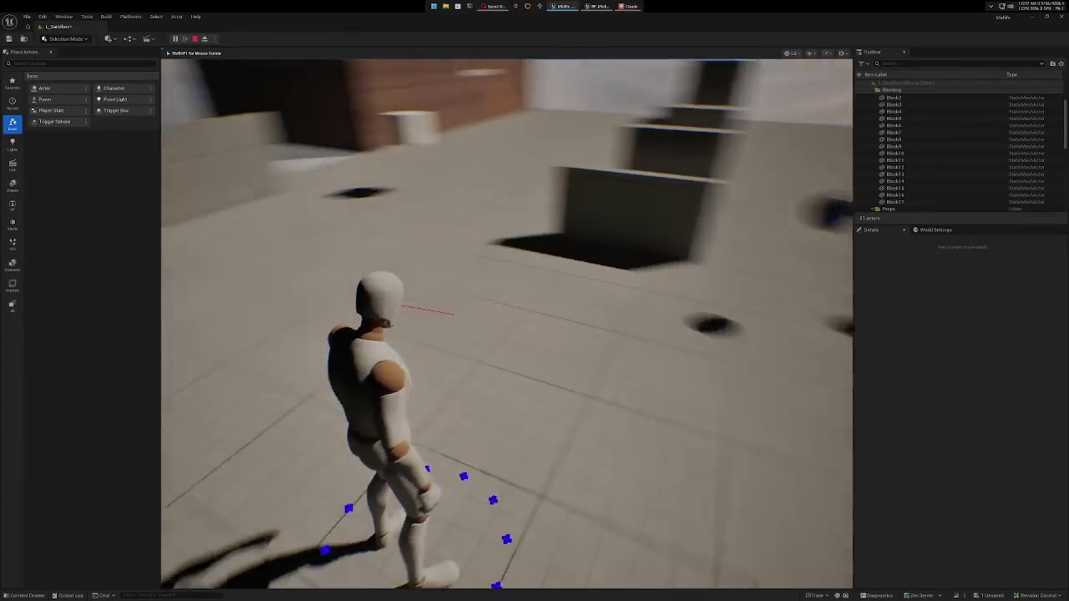
key(space)
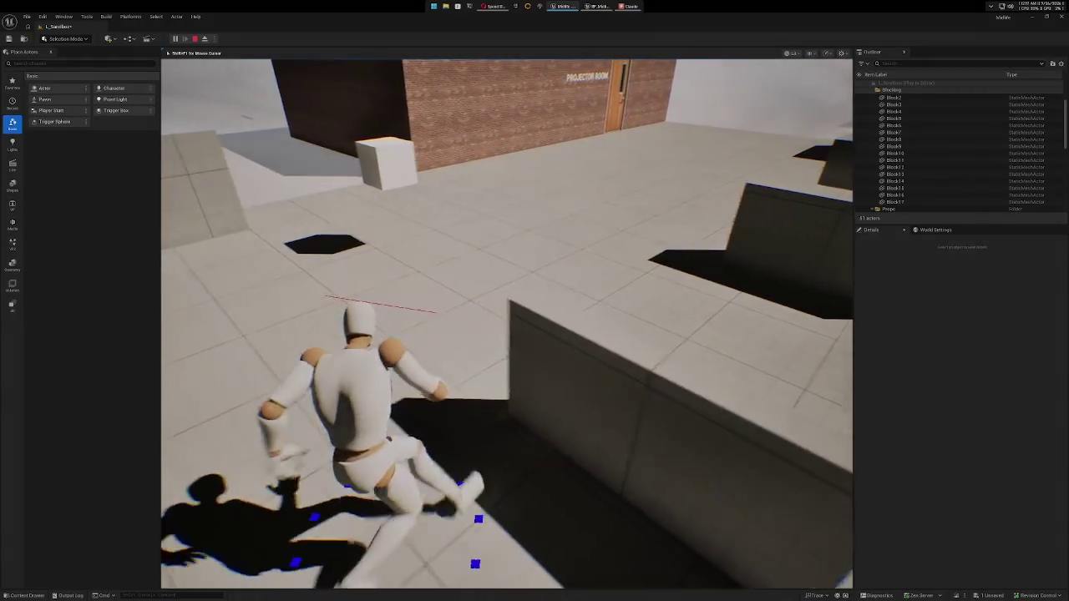
key(w)
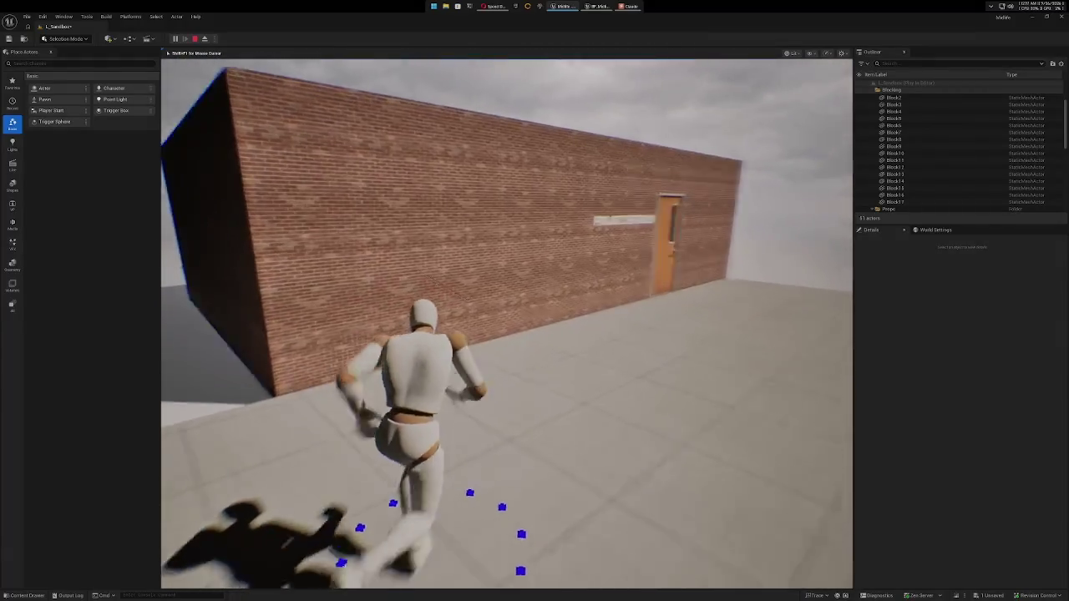
key(w)
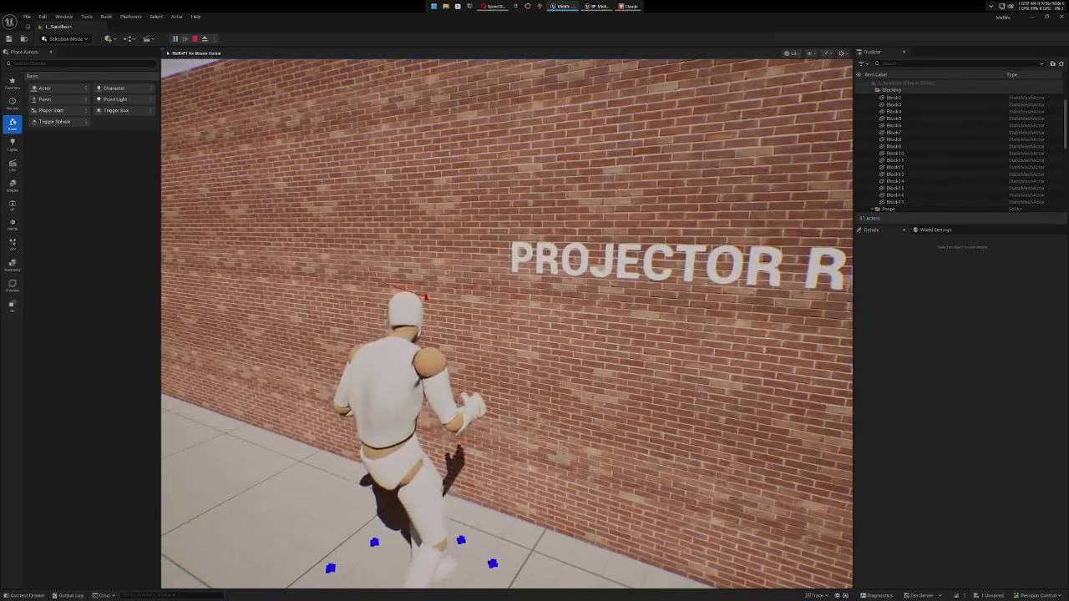
key(w)
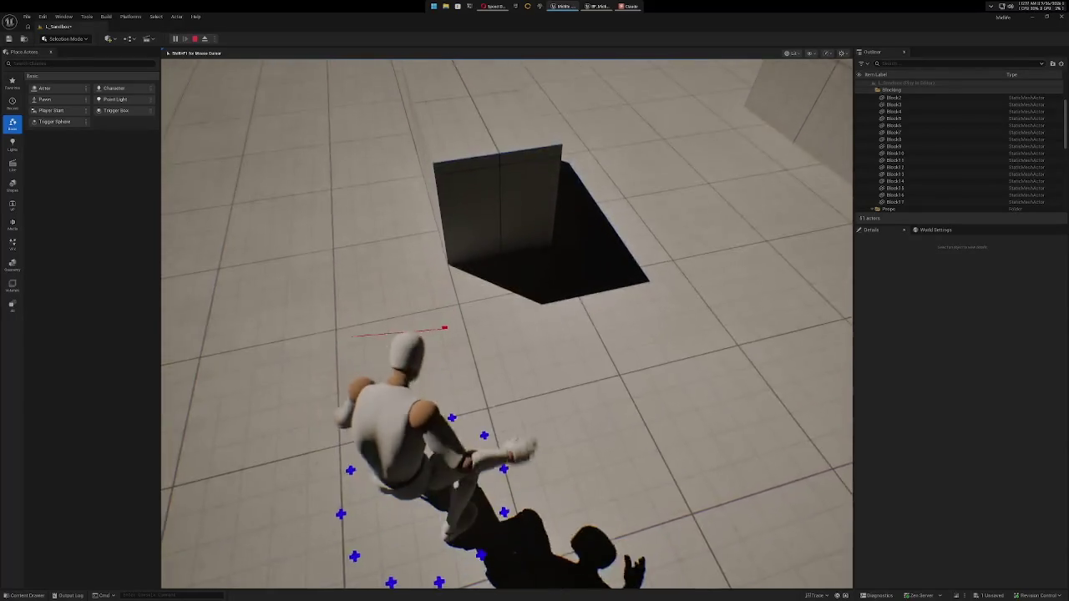
key(w)
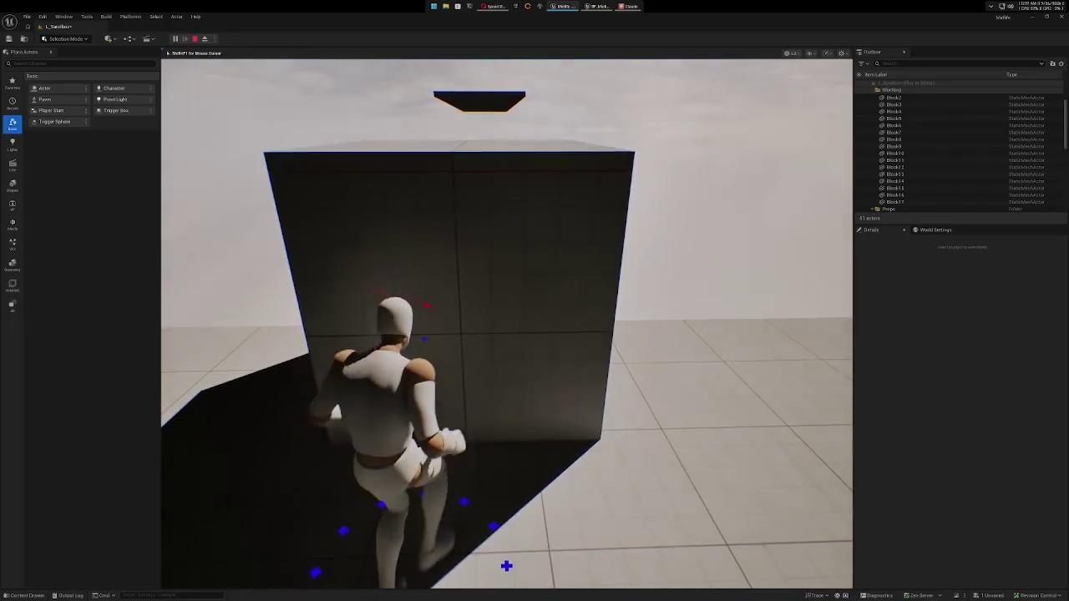
key(s)
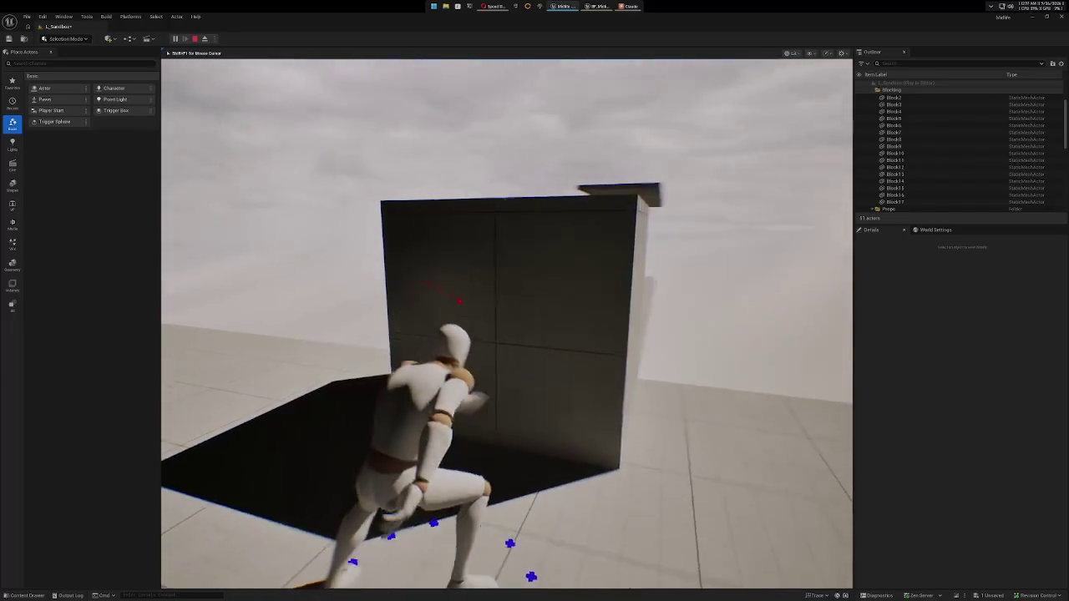
key(w)
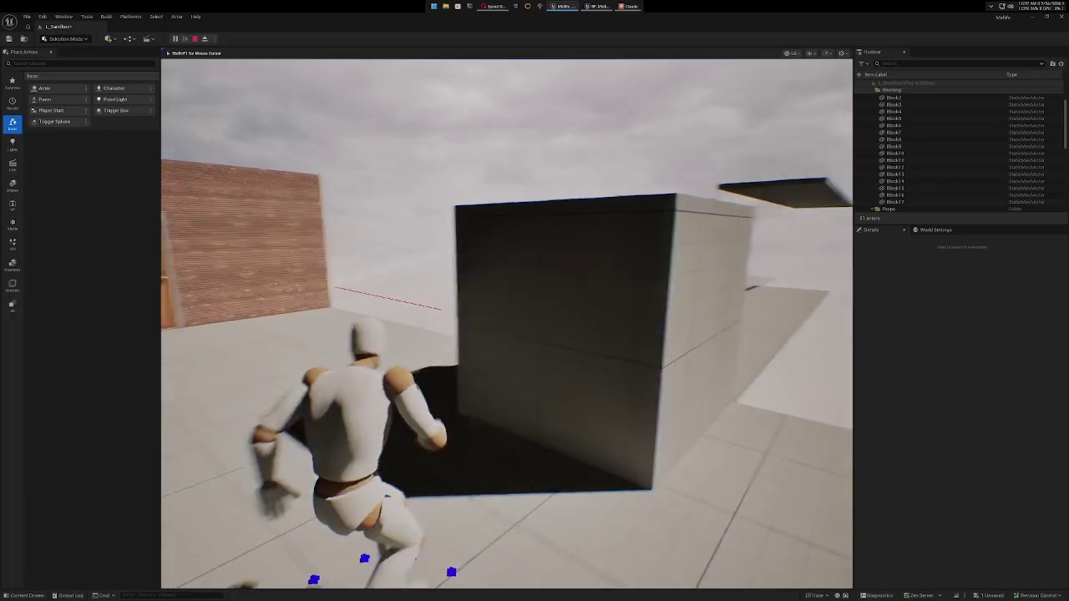
key(w)
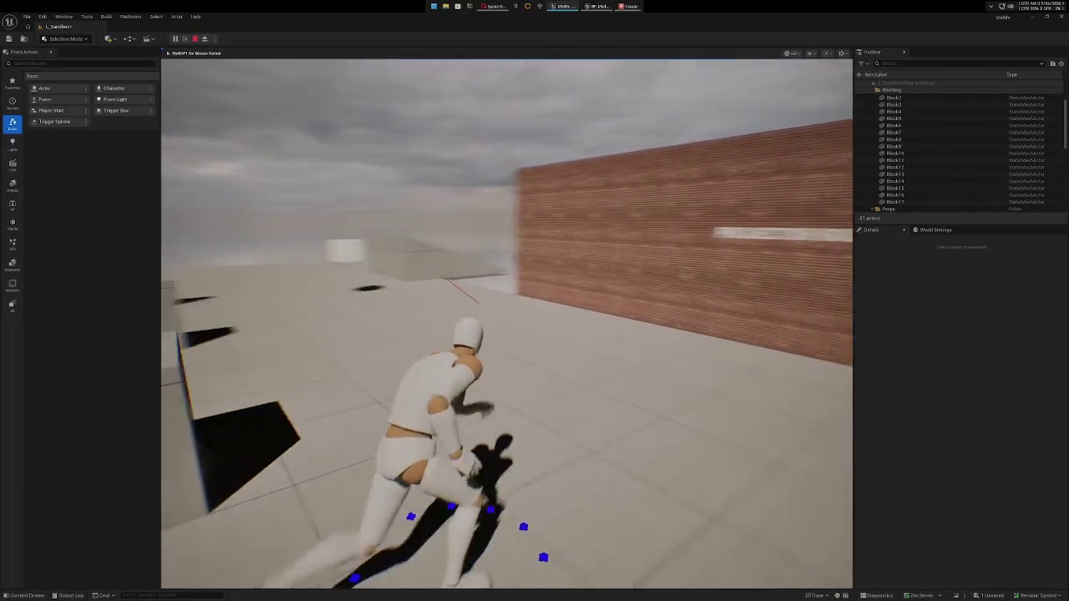
key(w)
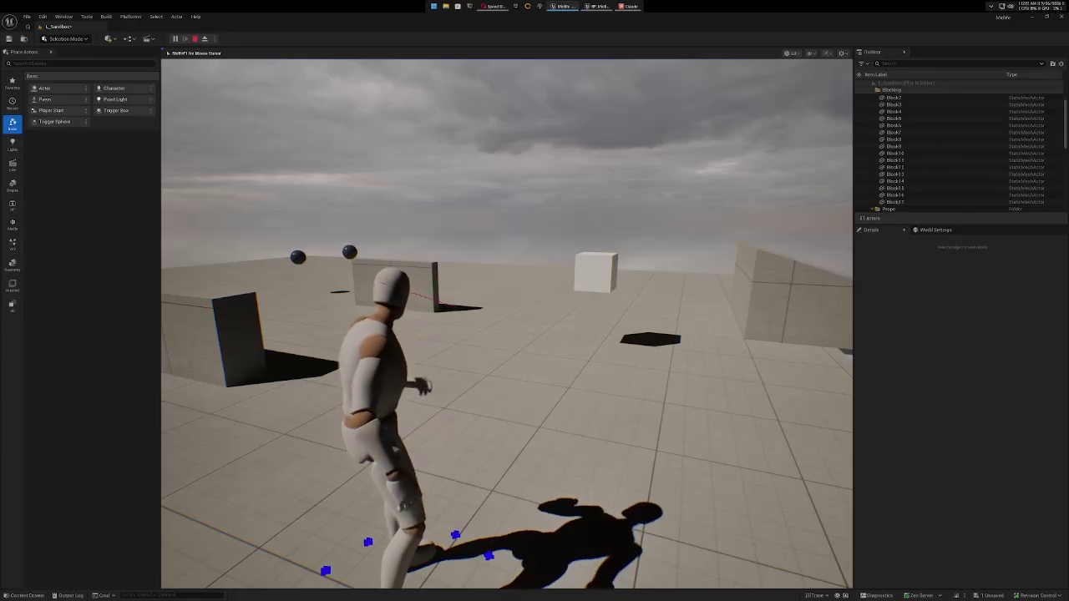
key(Escape)
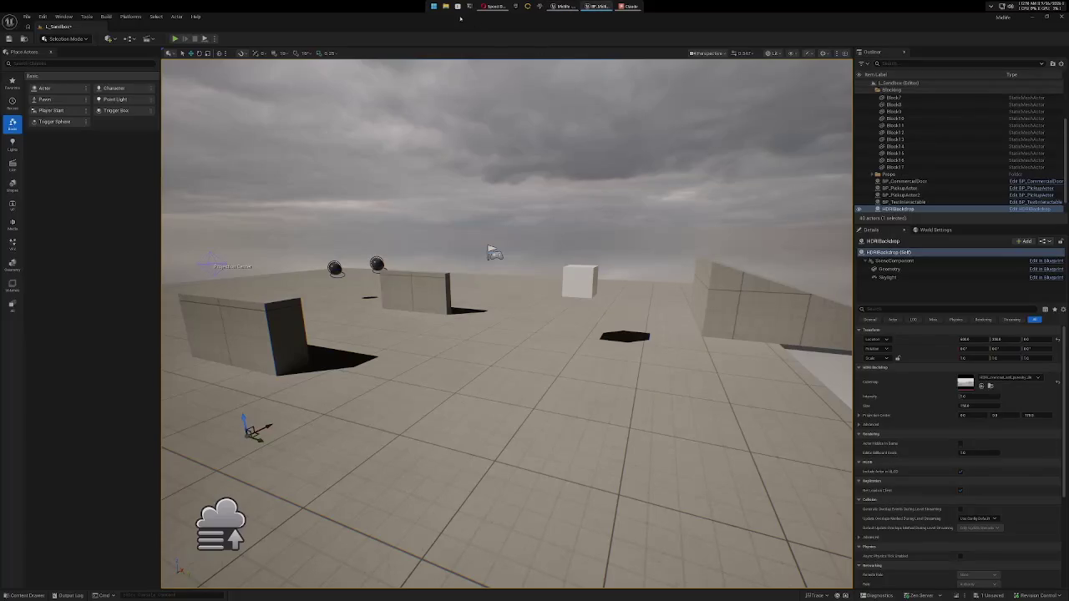
Start Play and run the character along the Projector Room brick wall to its door.
click(175, 38)
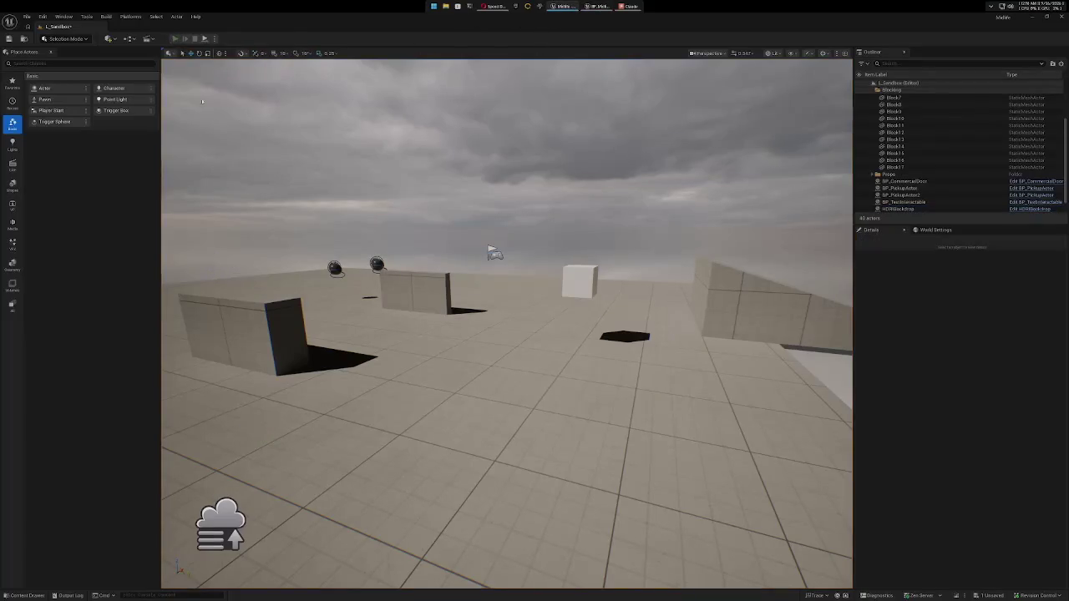
key(w)
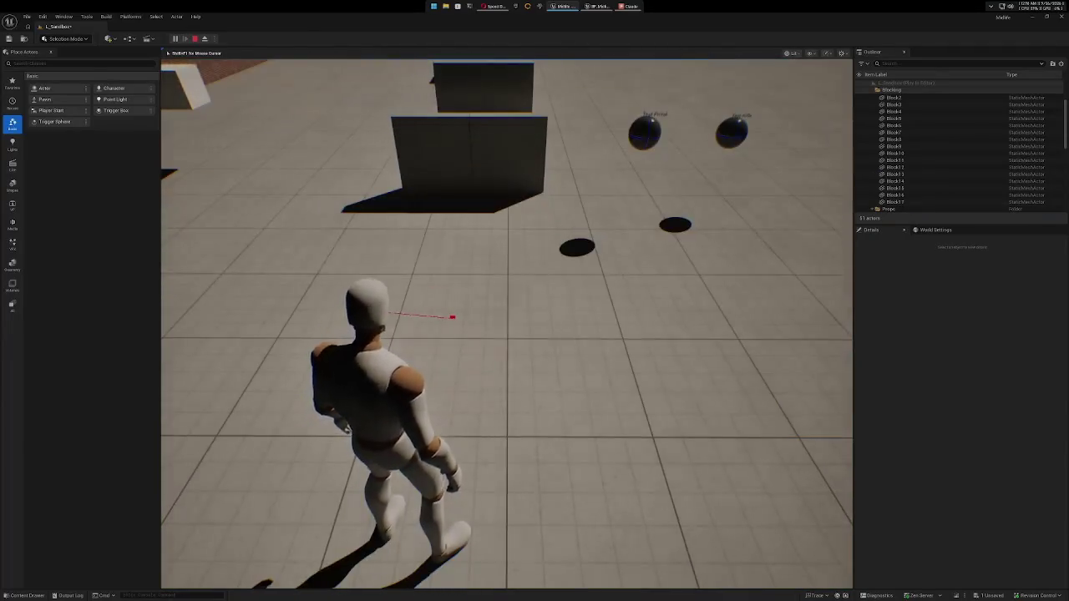
key(w)
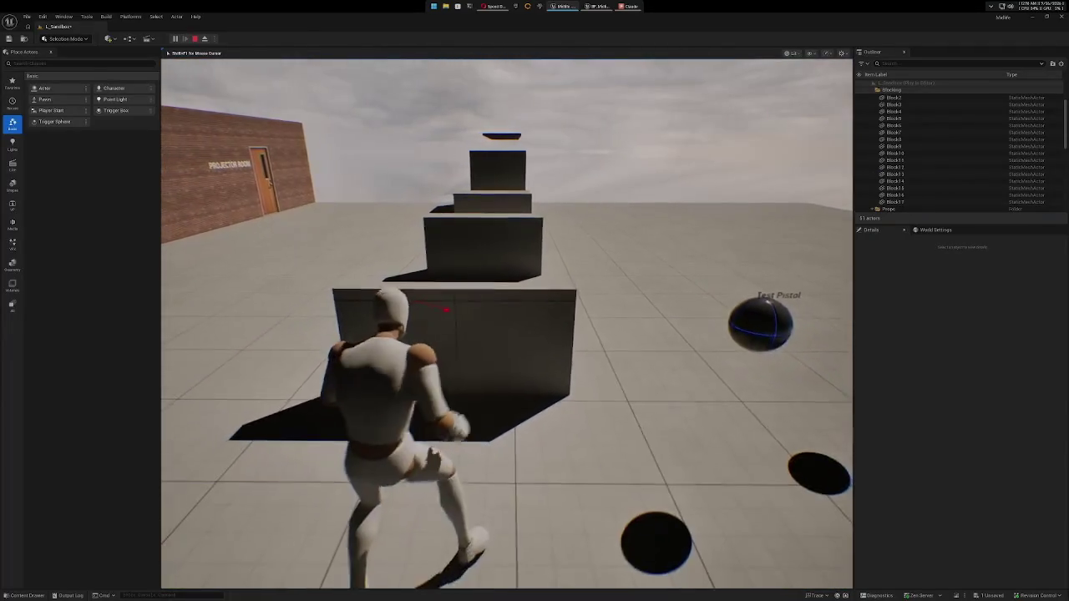
key(w)
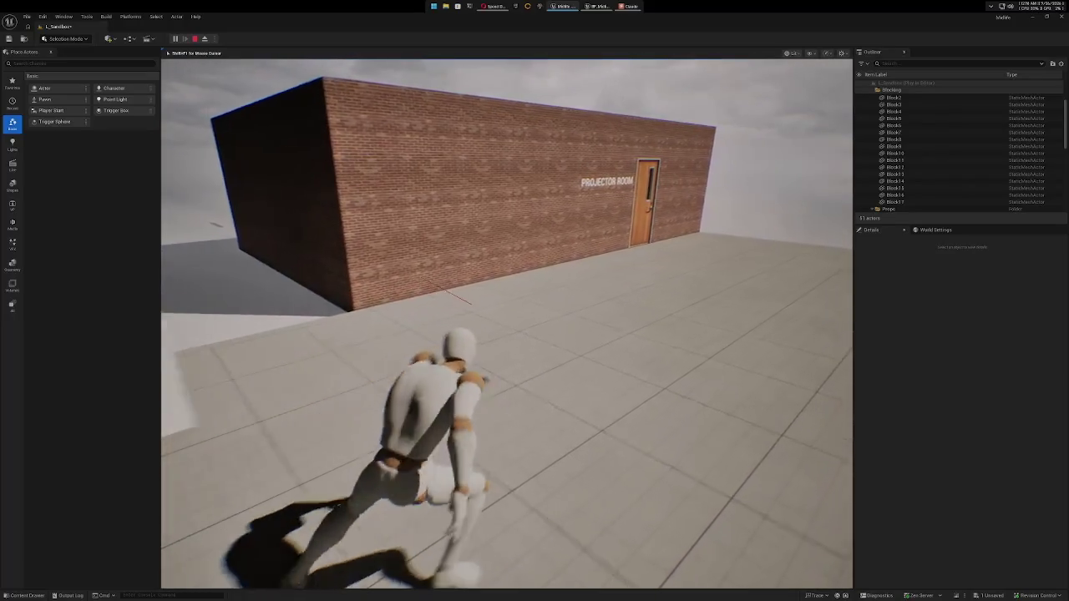
key(w)
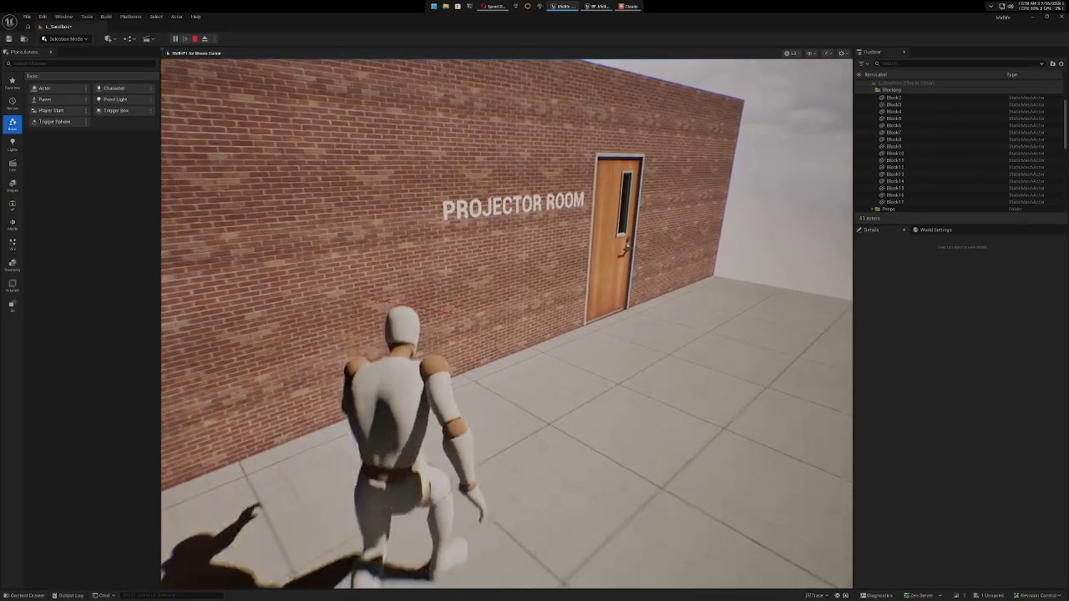
key(w)
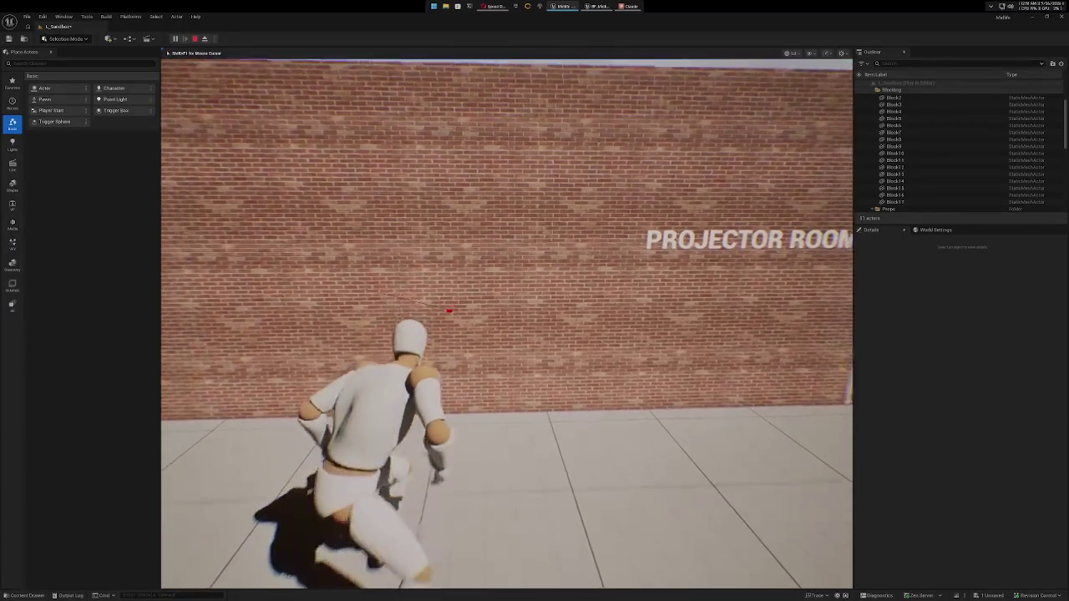
key(w)
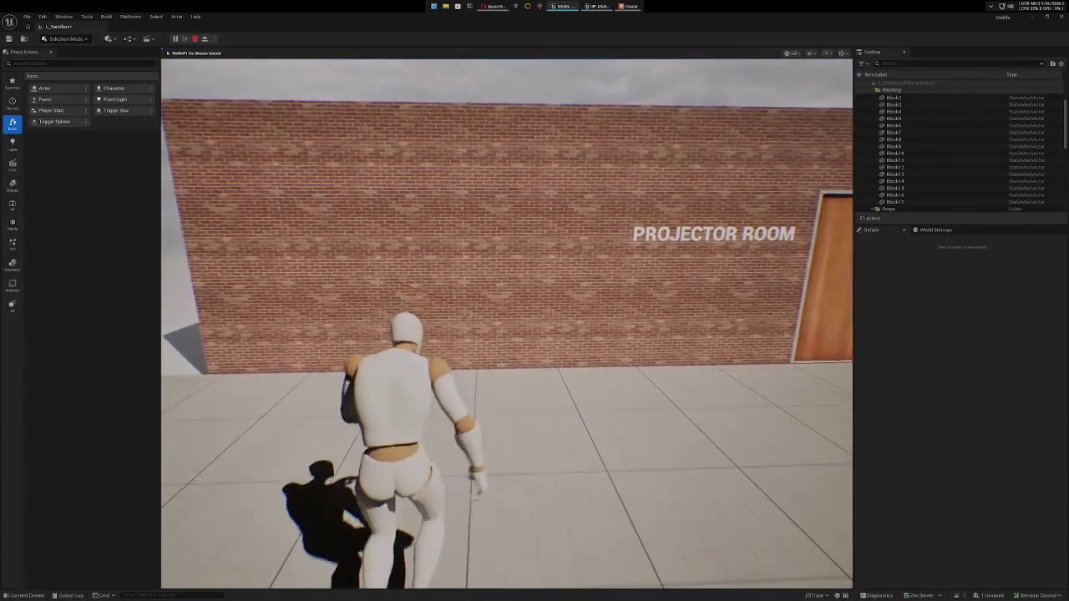
key(d)
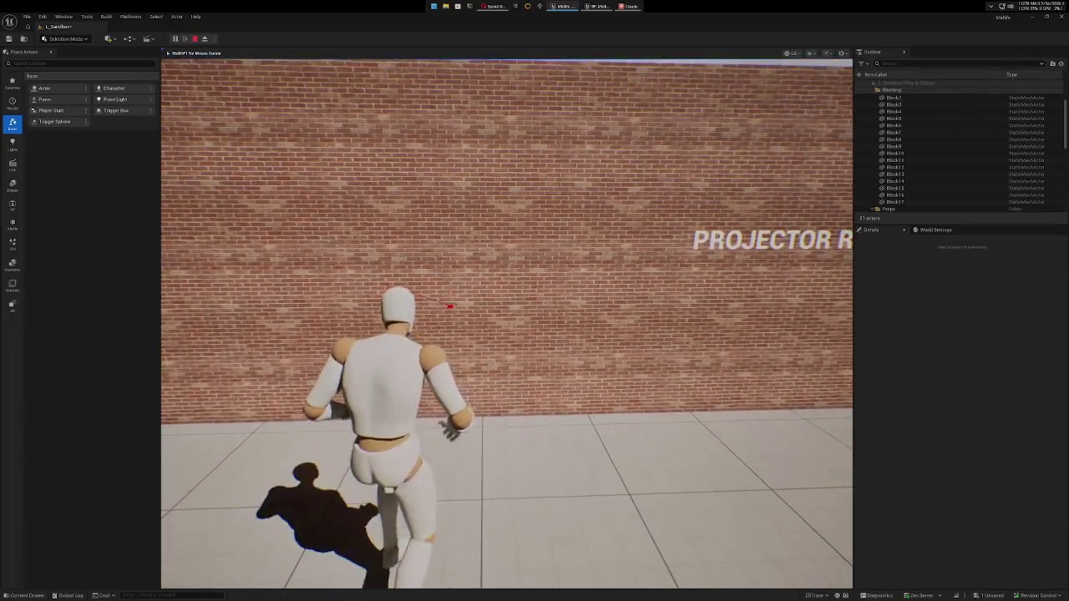
key(a)
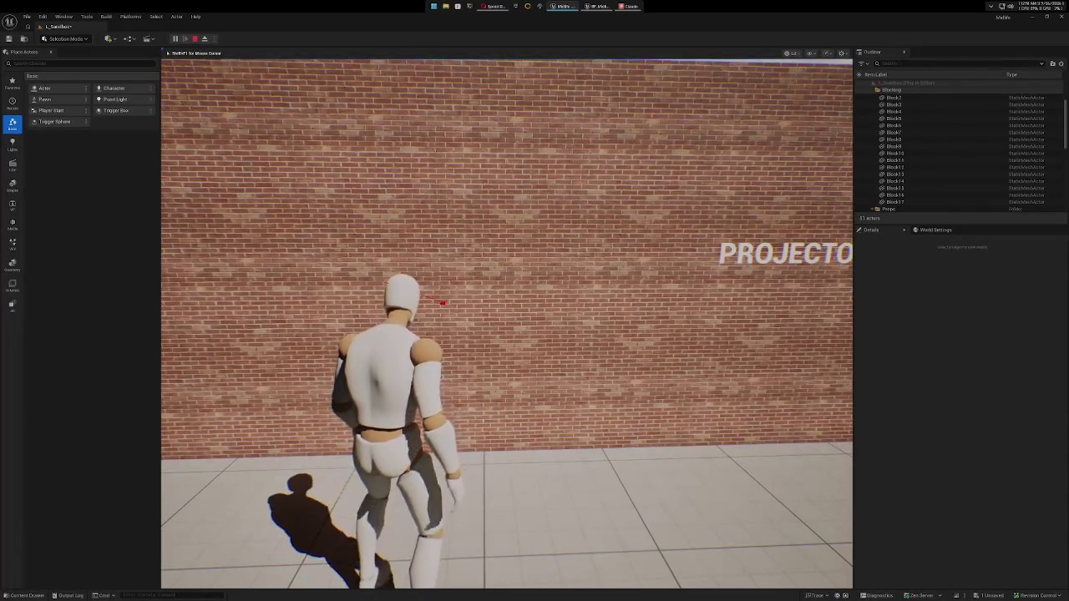
key(w)
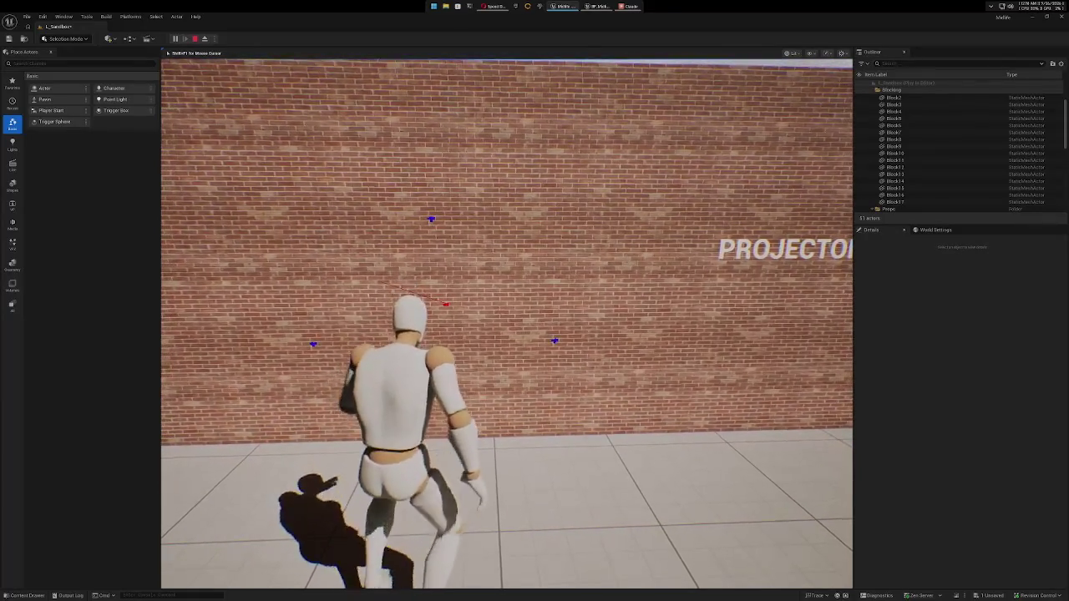
key(w)
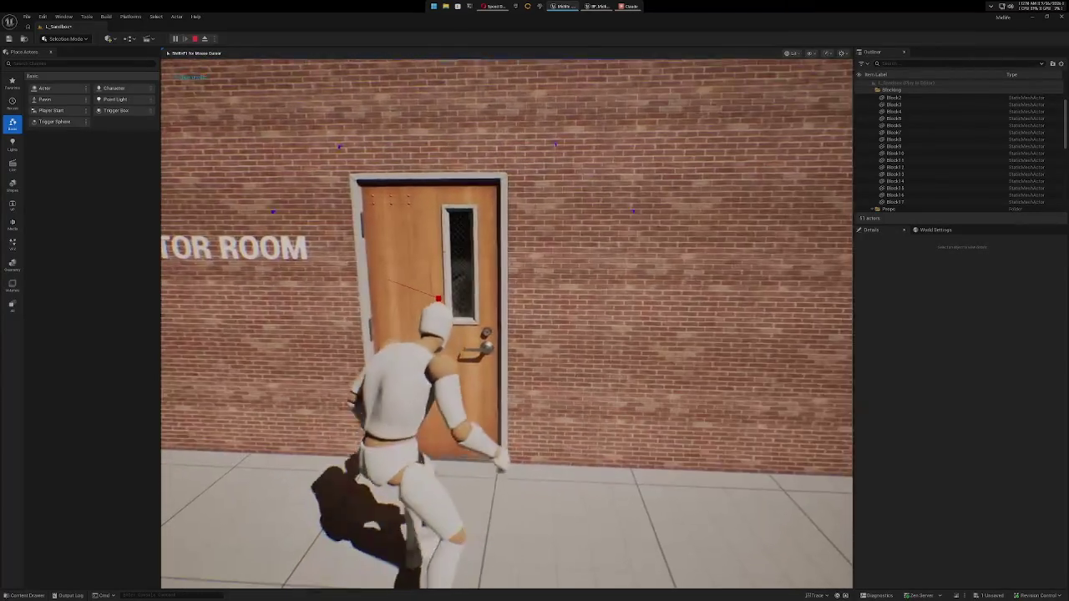
Explore the dark Projector Room, scanning its brick wall, projector light, chair and table.
key(w)
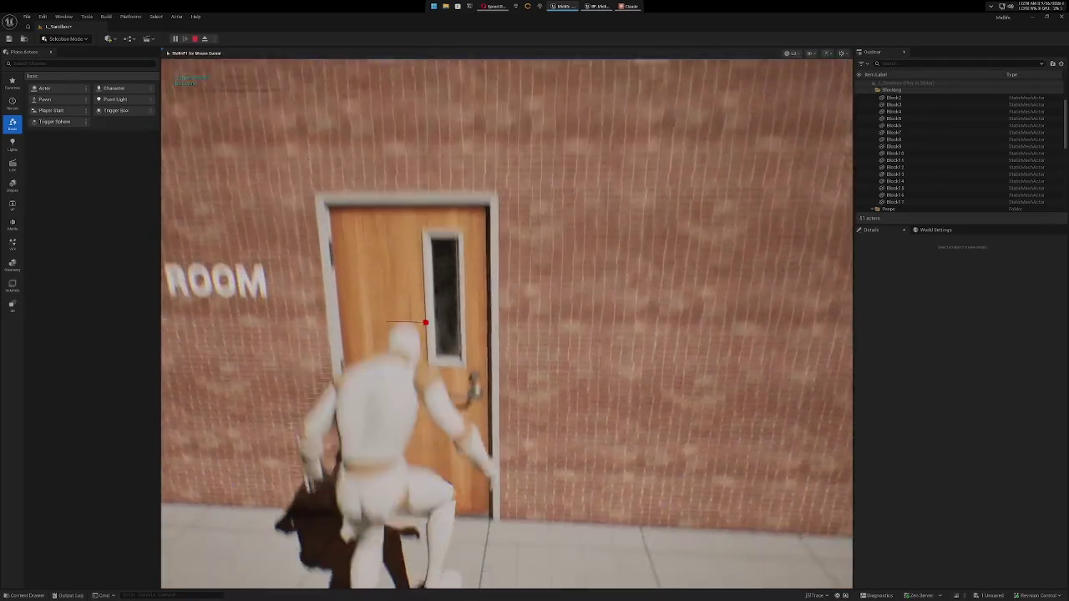
key(w)
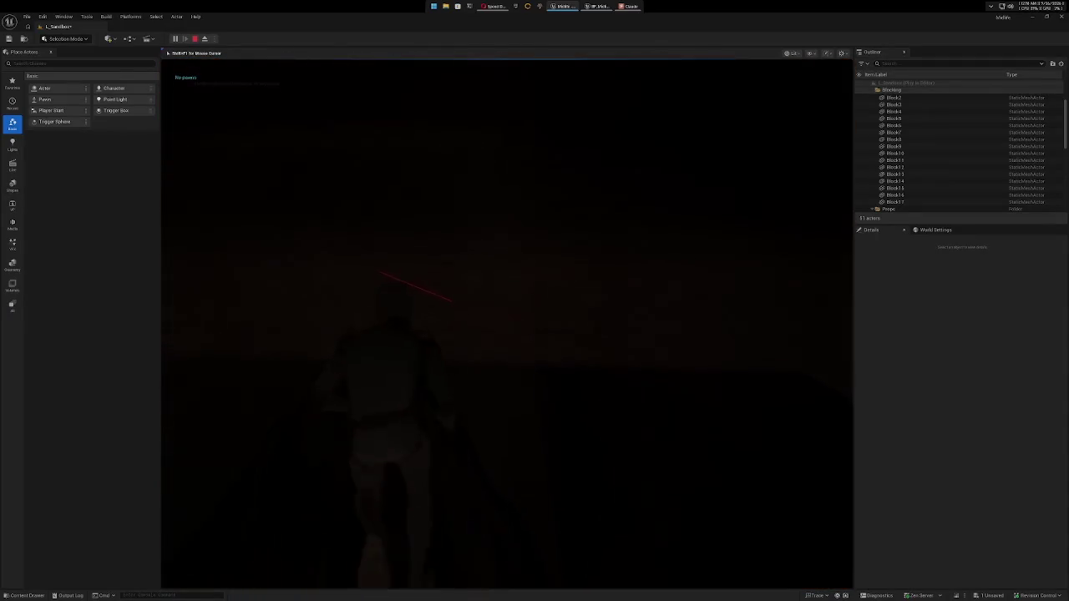
key(w)
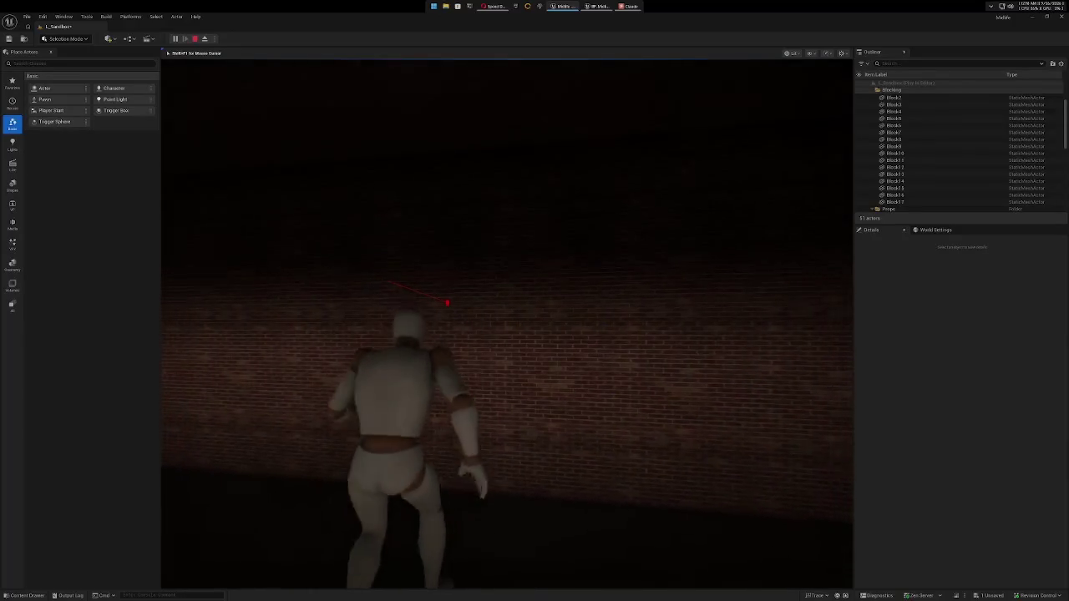
key(w)
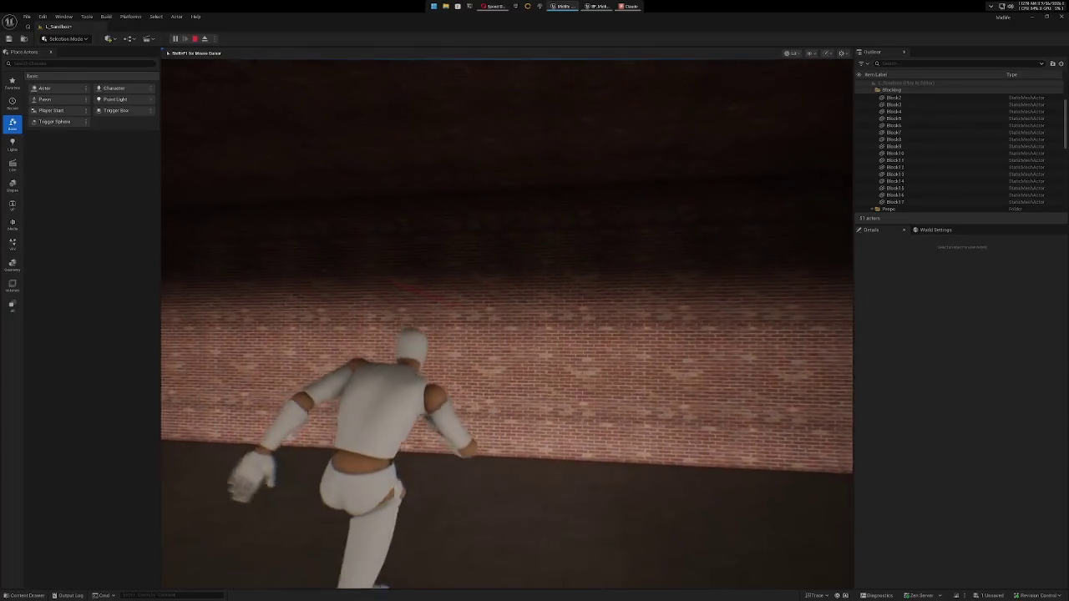
key(w)
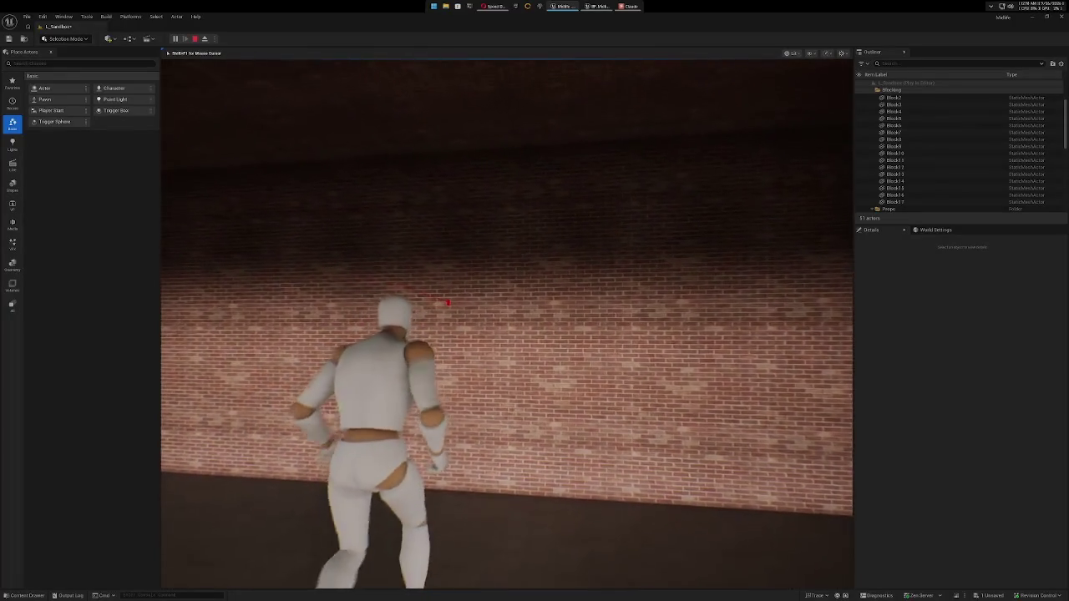
key(w)
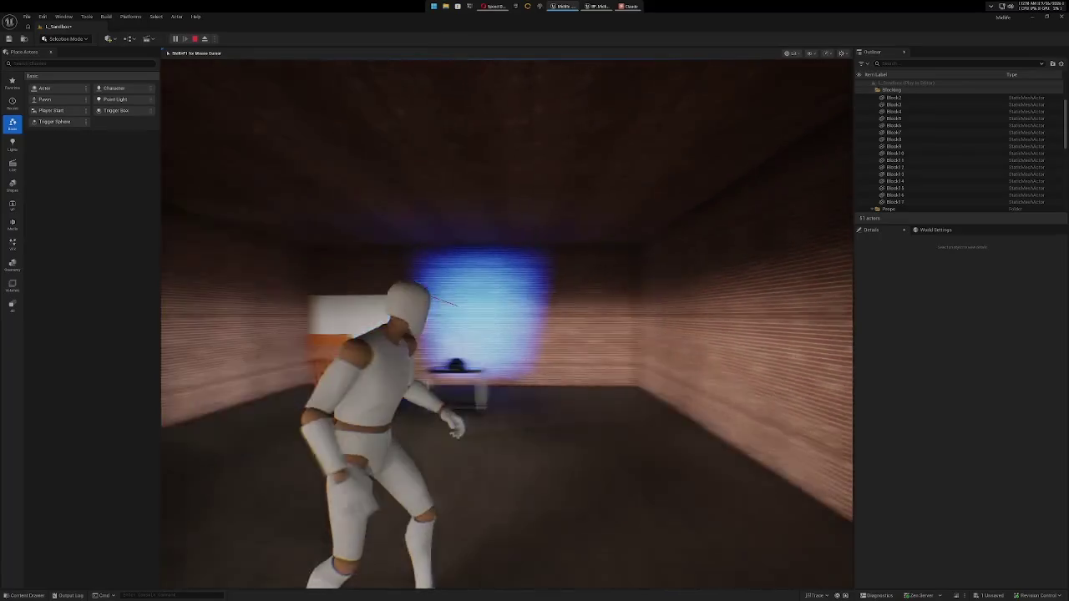
key(w)
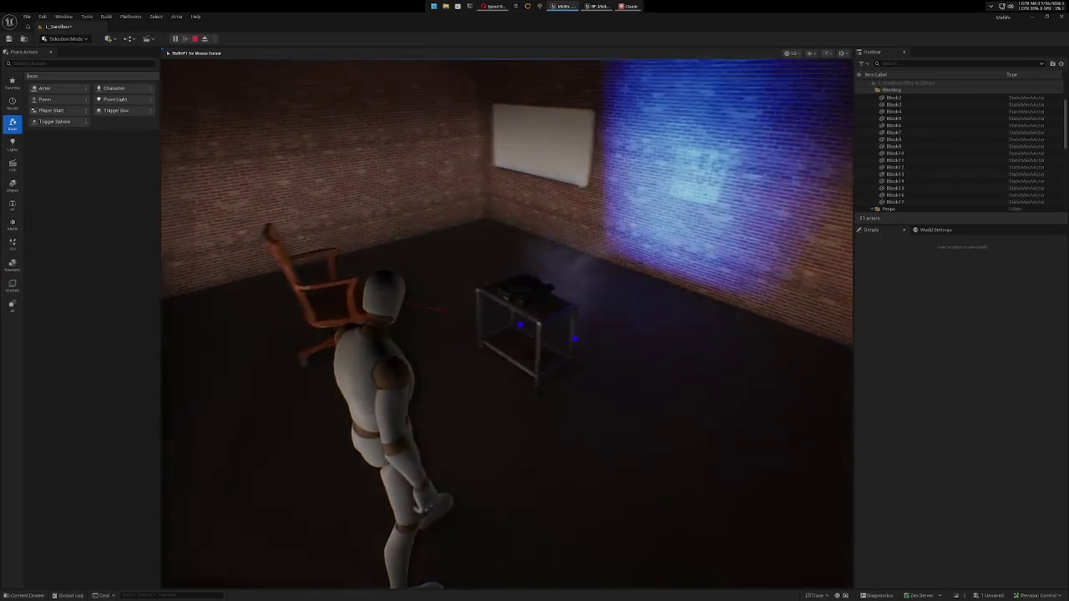
key(w)
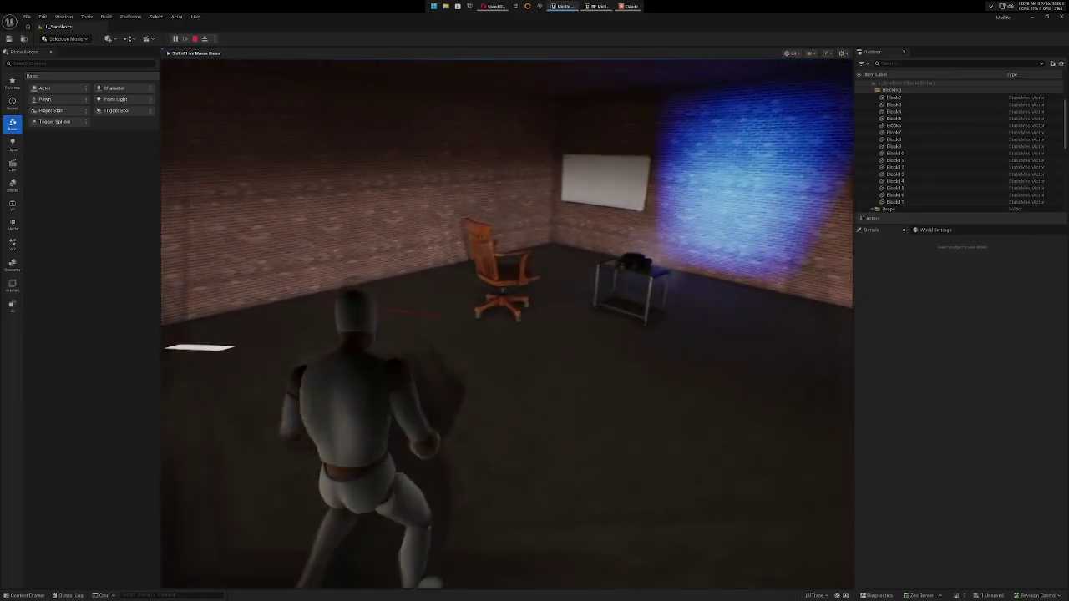
key(w)
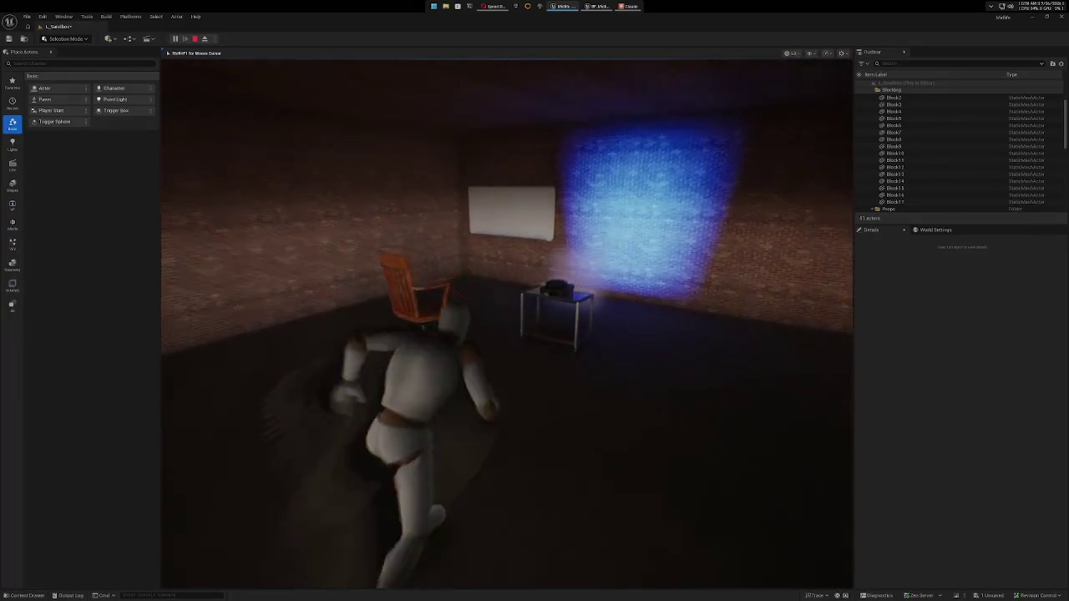
key(w)
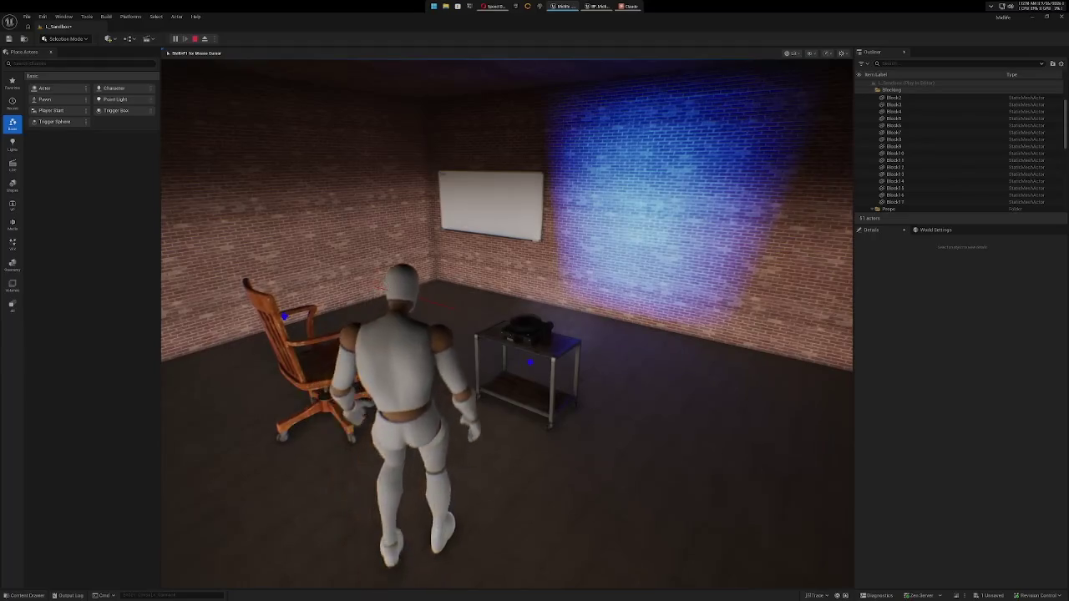
key(w)
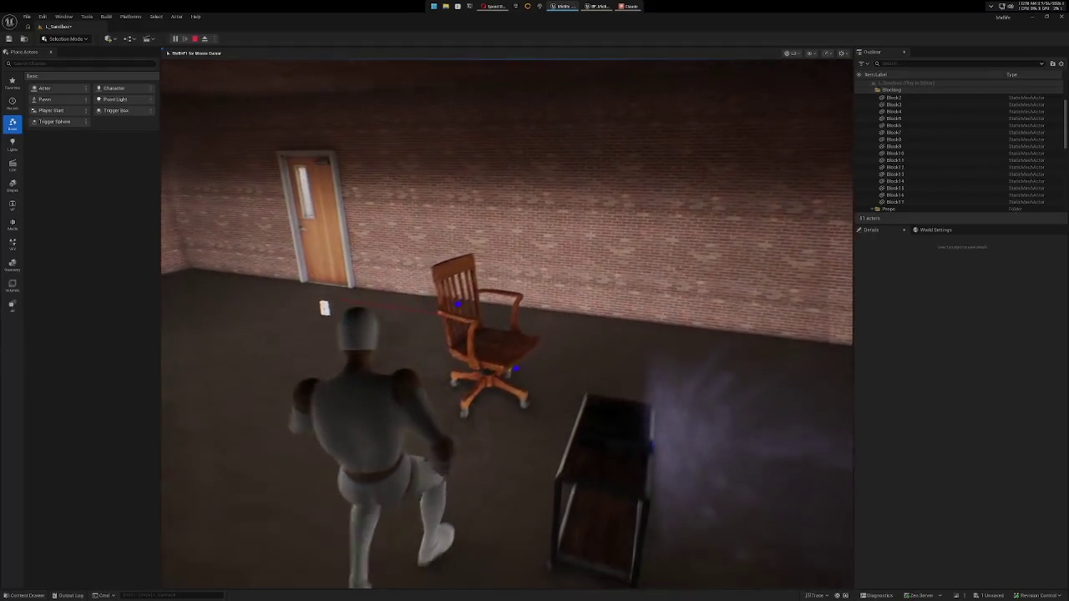
key(w)
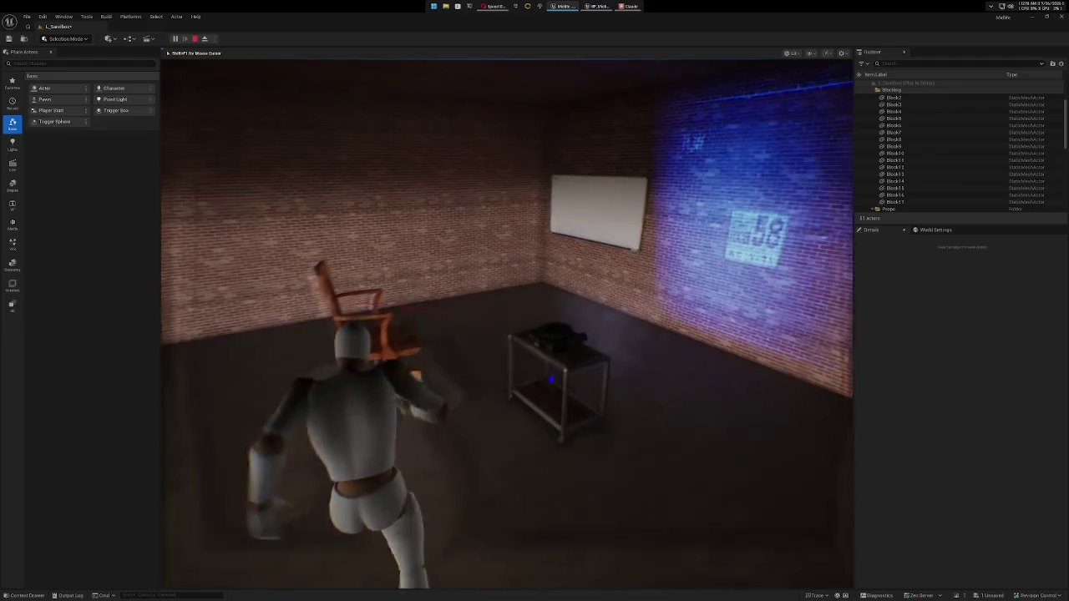
Exit the room, run back along the brick wall by the sign, and stop playing.
key(w)
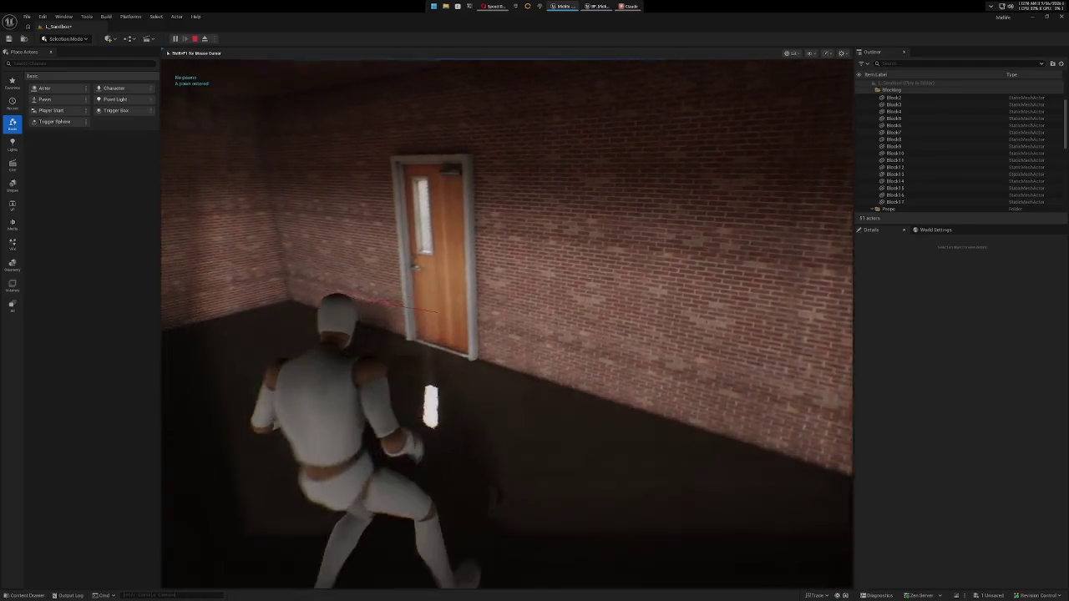
key(w)
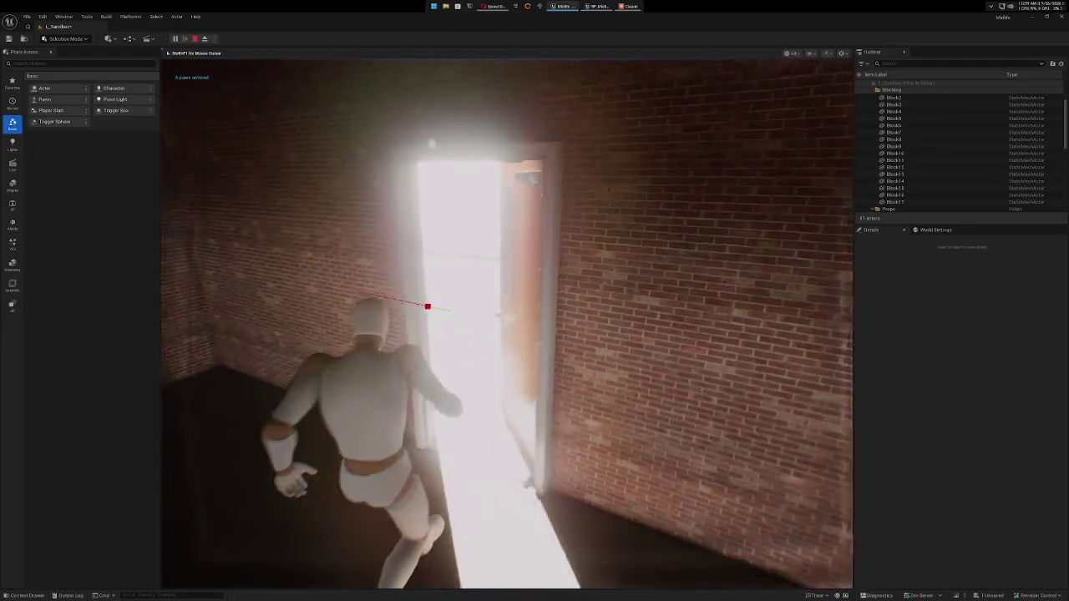
key(w)
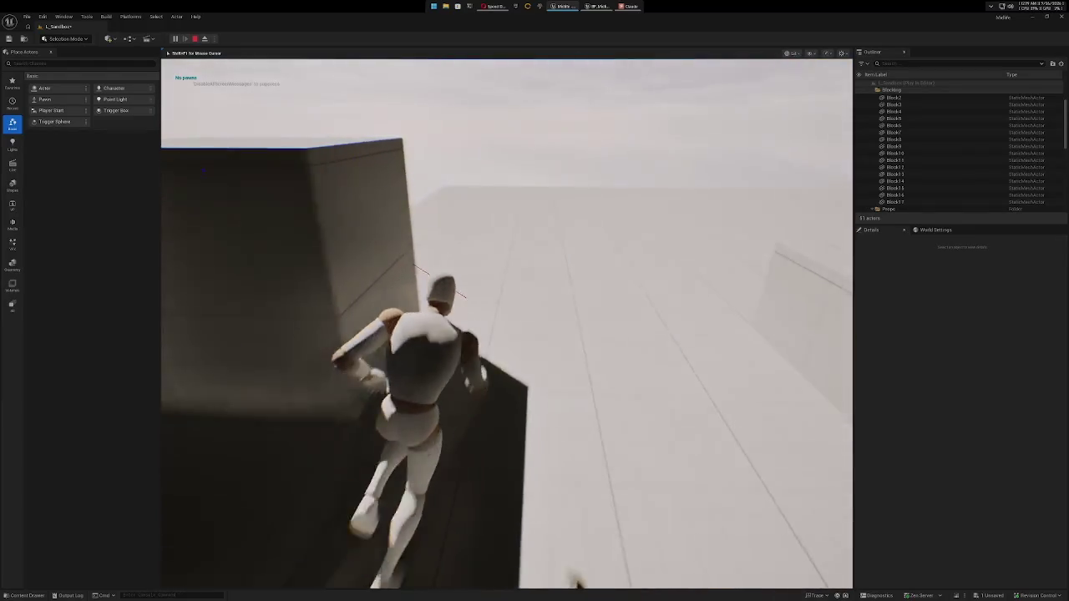
key(w)
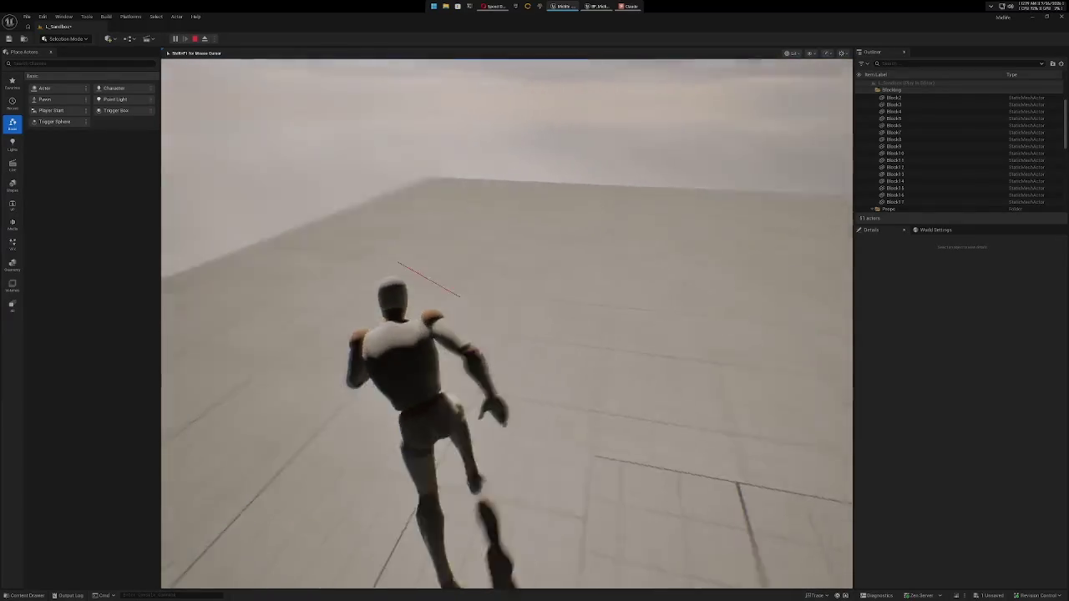
key(w)
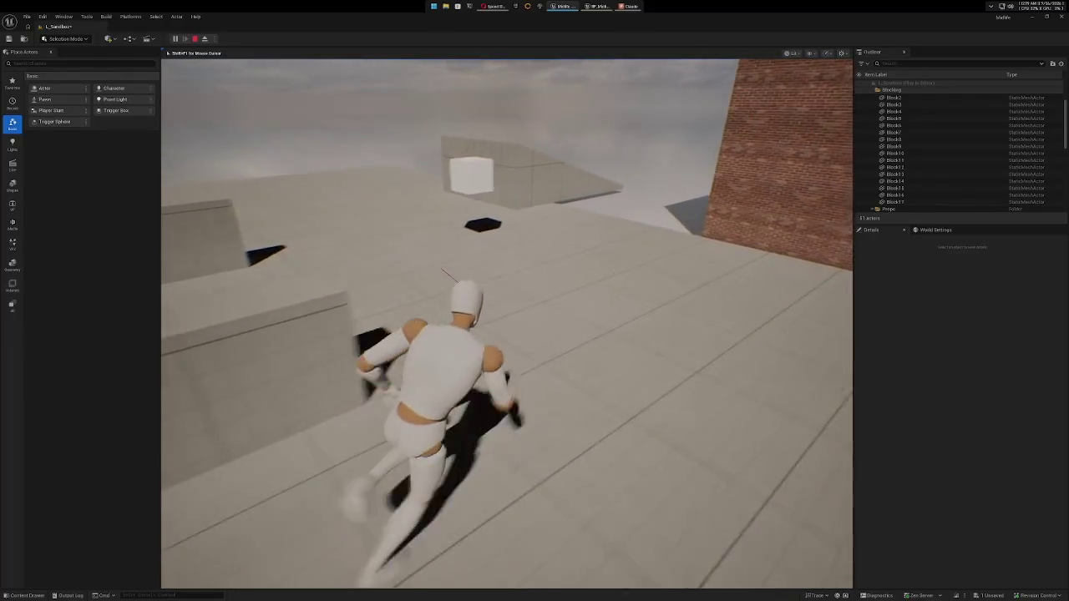
key(w)
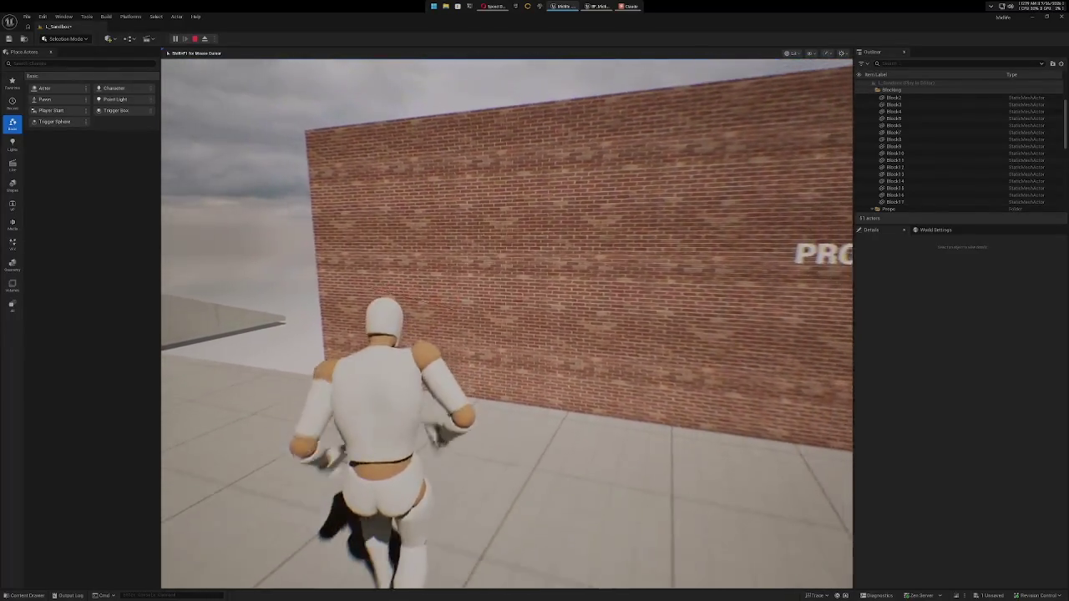
key(w)
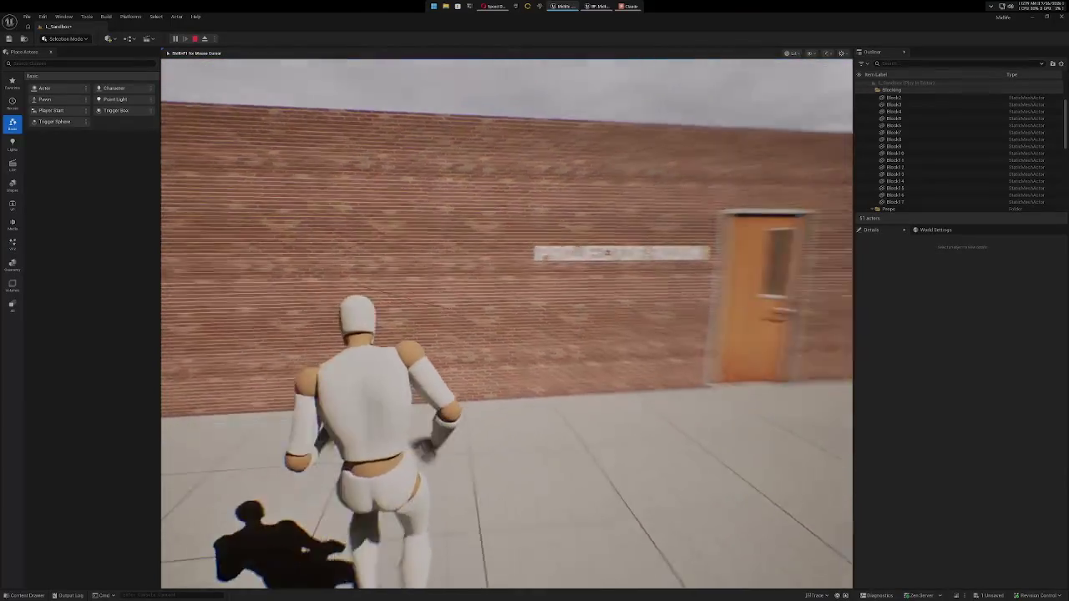
key(Escape)
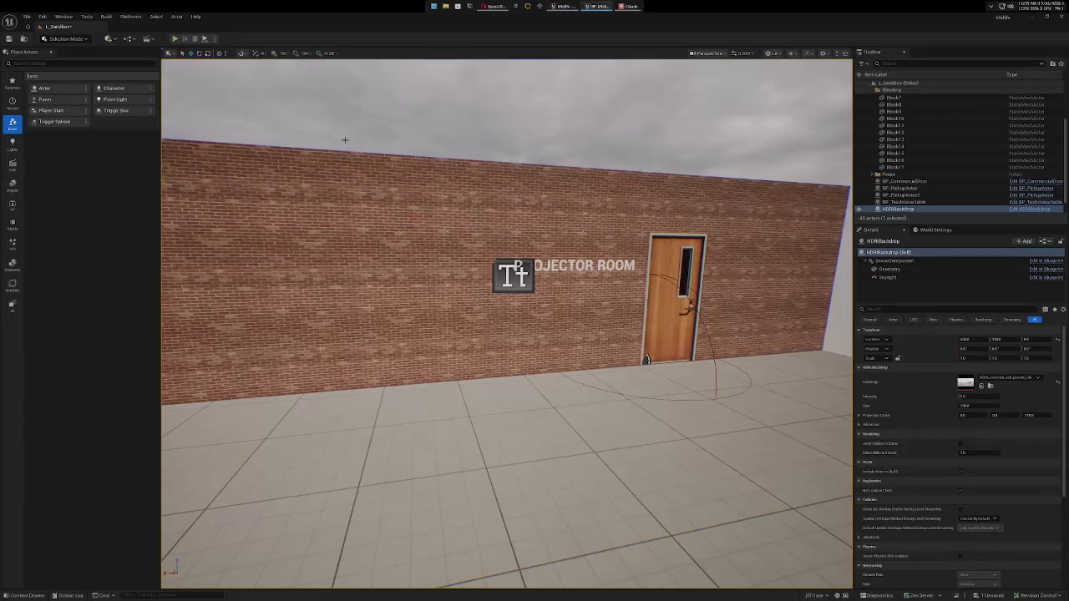
Launch Play In Editor and take control of the mannequin near the blocks.
click(174, 38)
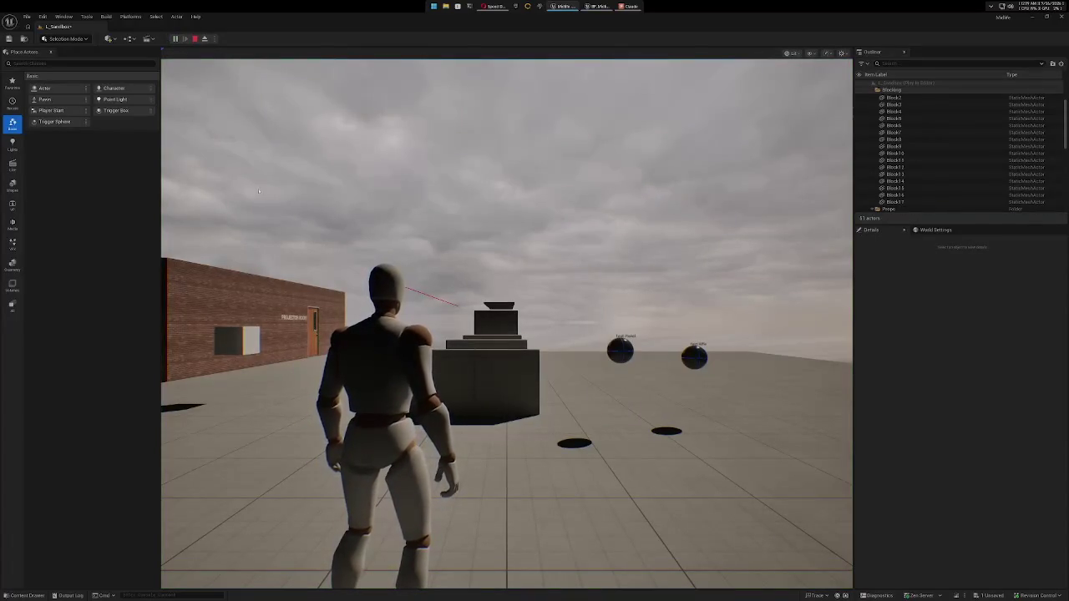
key(w)
key(w)
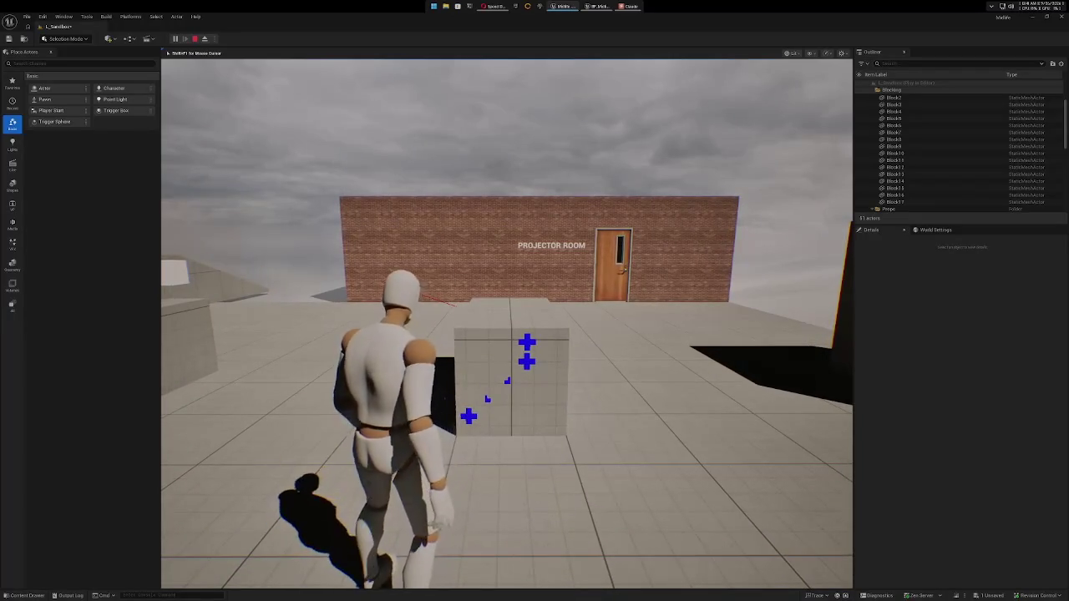
End the play session after scanning the grey block with blue cross markers.
key(Escape)
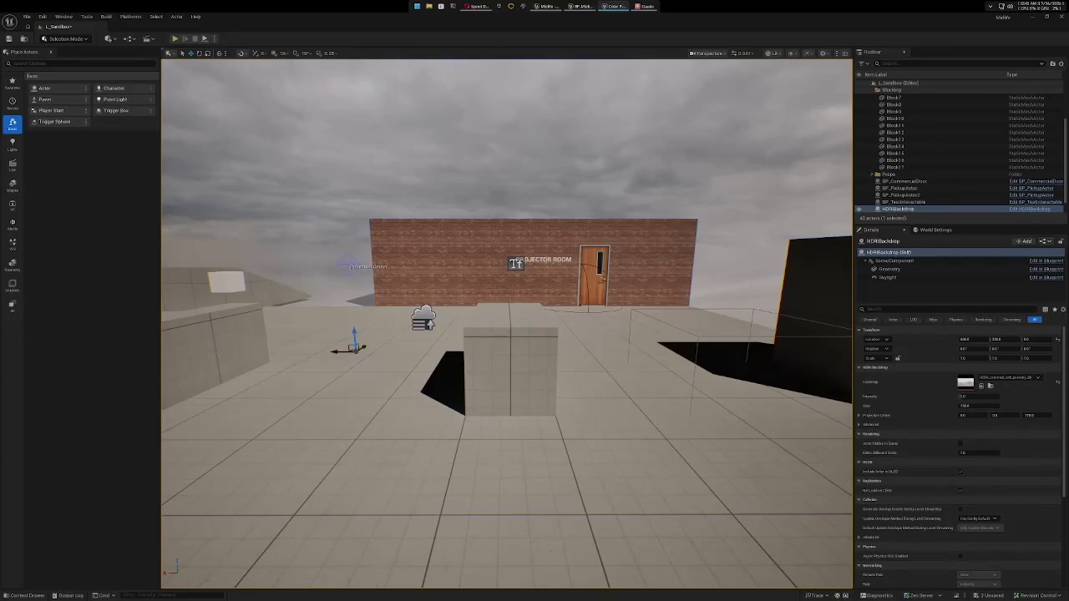
Close the separate colour window and start a new play session.
key(Escape)
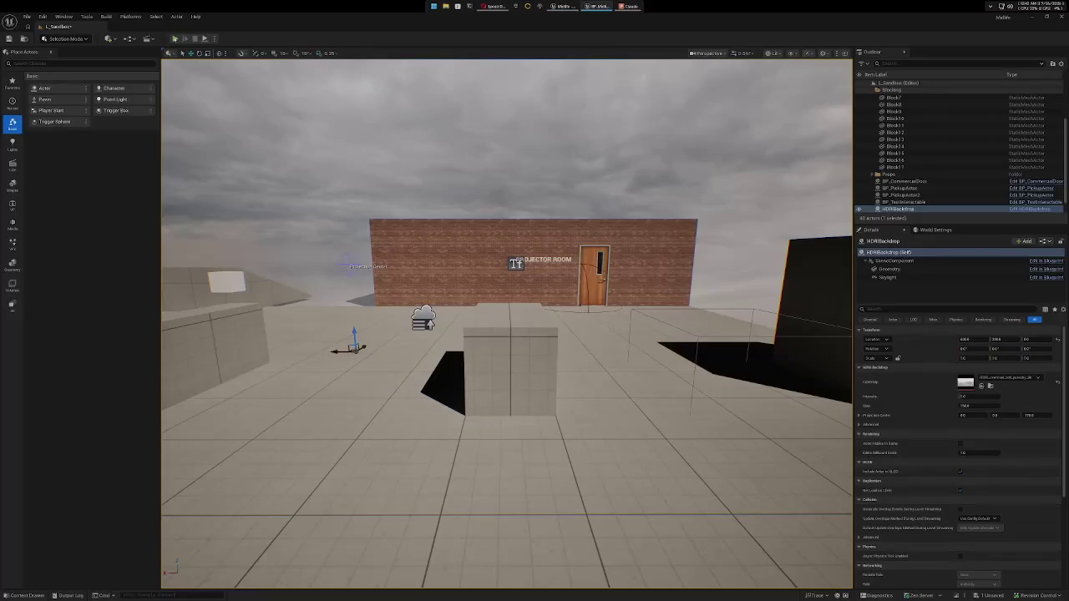
click(175, 39)
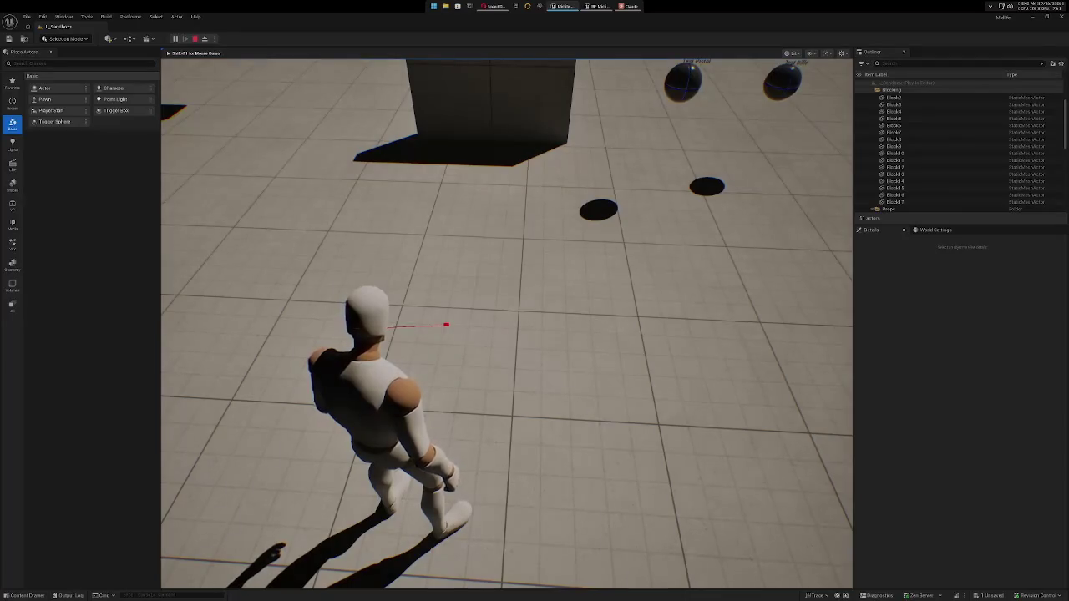
key(w)
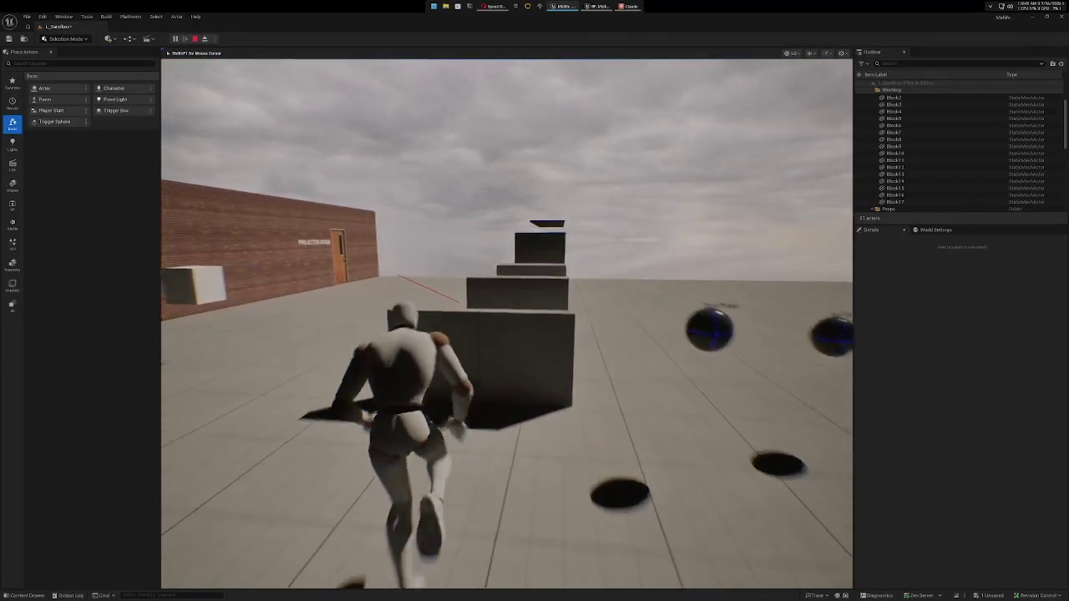
Run up to the Projector Room brick wall, leaving black scan cross markers on it.
key(w)
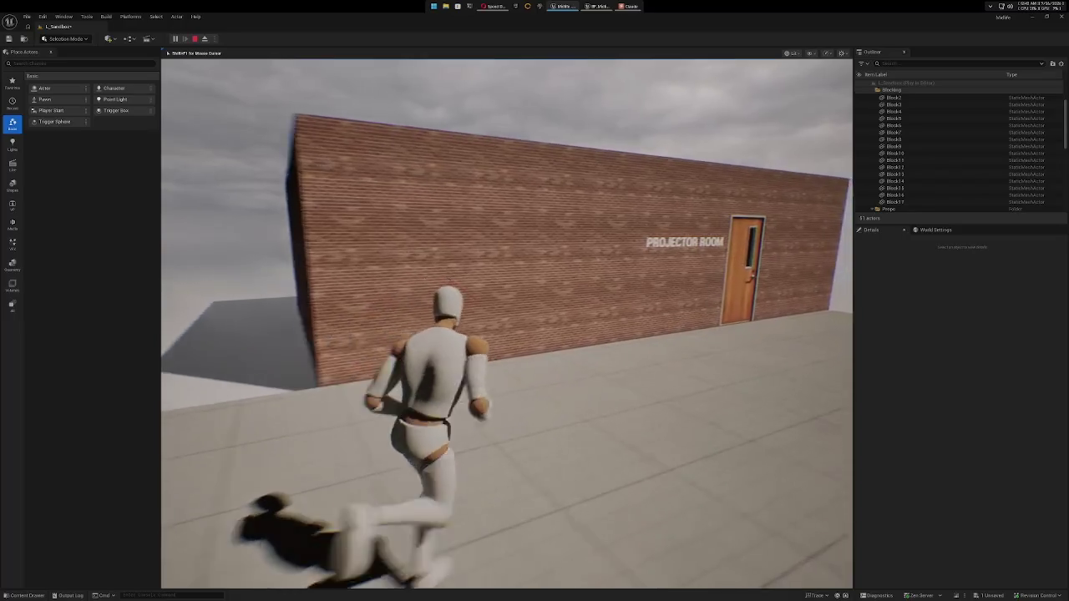
key(w)
key(w)
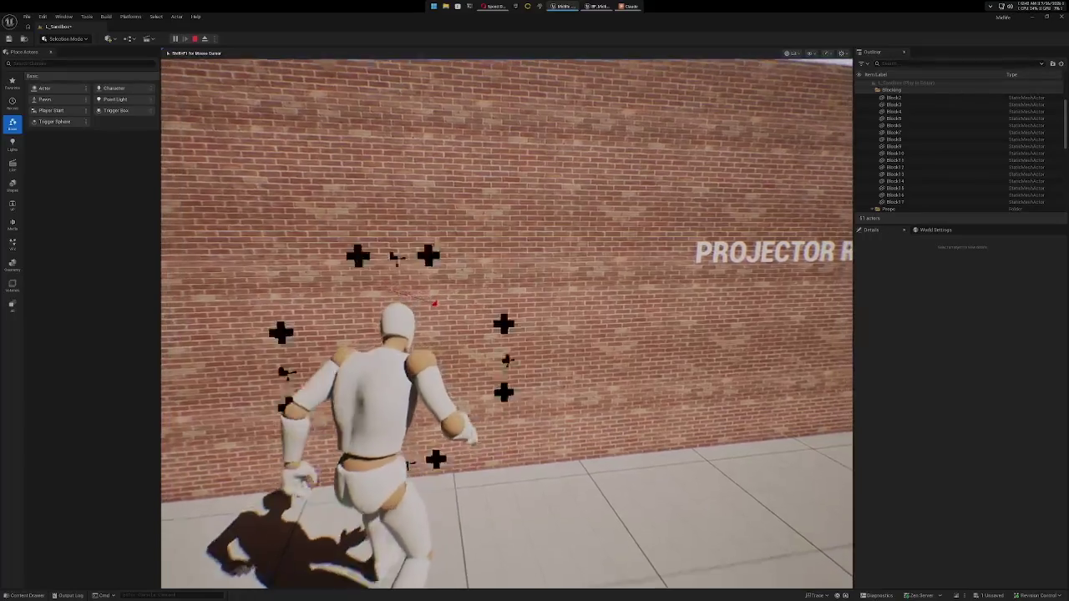
key(w)
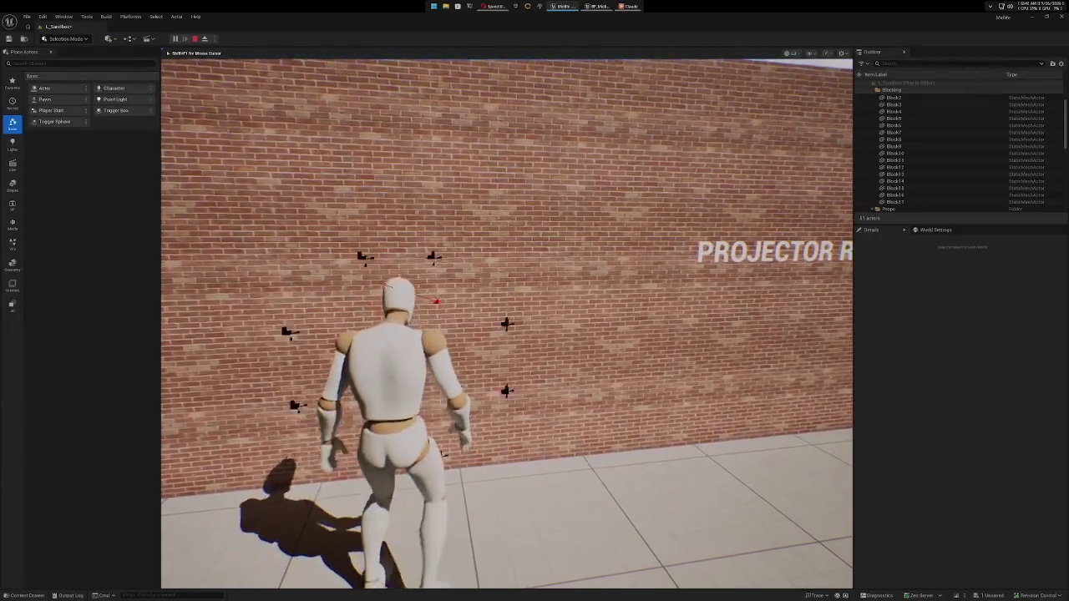
key(w)
key(w)
key(w)
key(w)
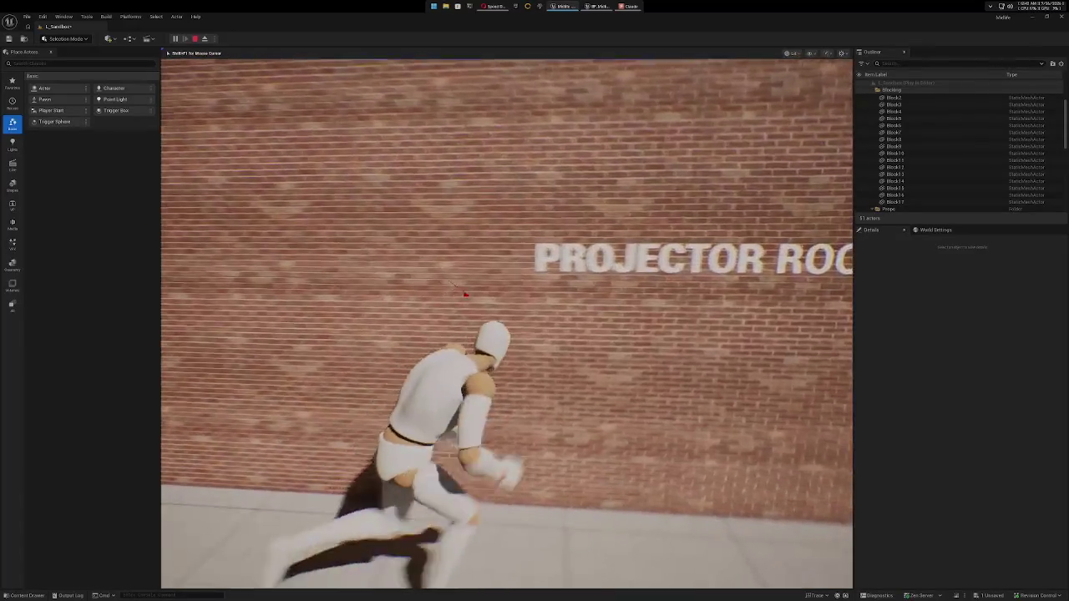
key(w)
key(w)
Run past the PROJECTOR ROOM sign, up the ramp and around the low wall to the door.
key(w)
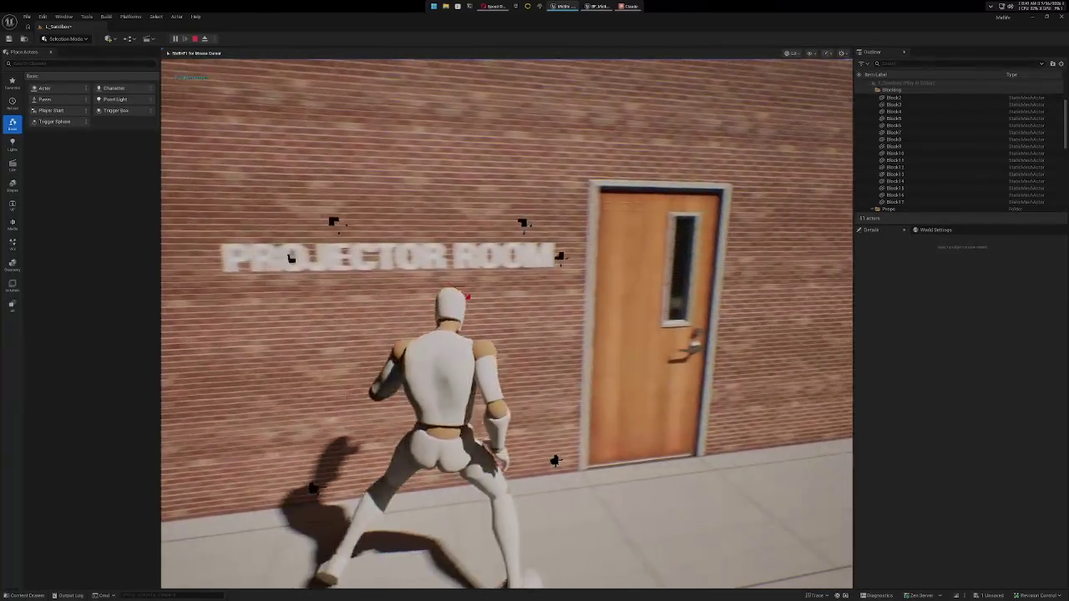
key(w)
key(w)
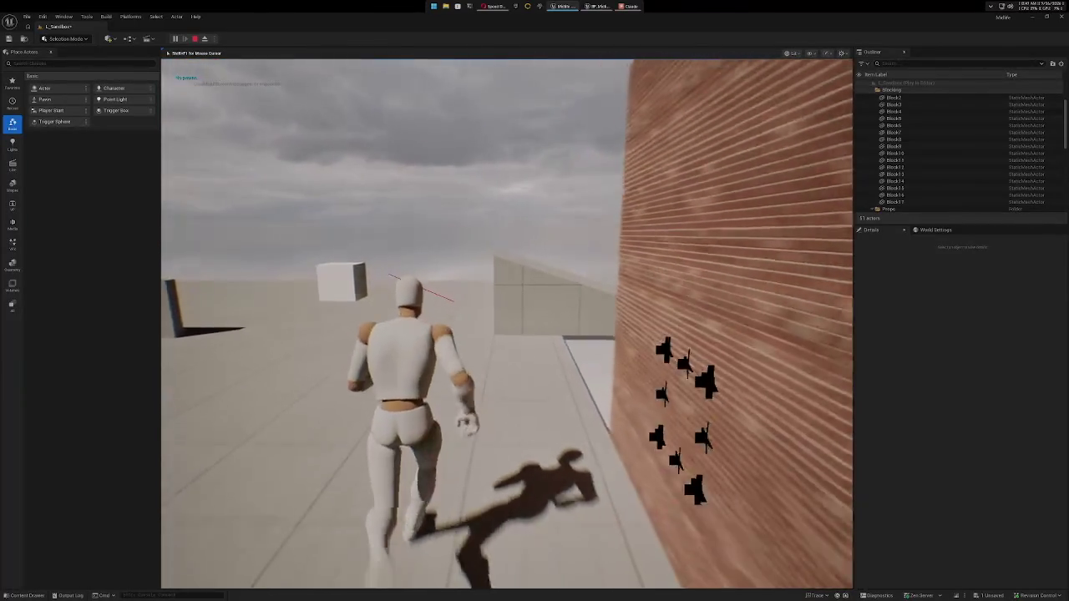
key(w)
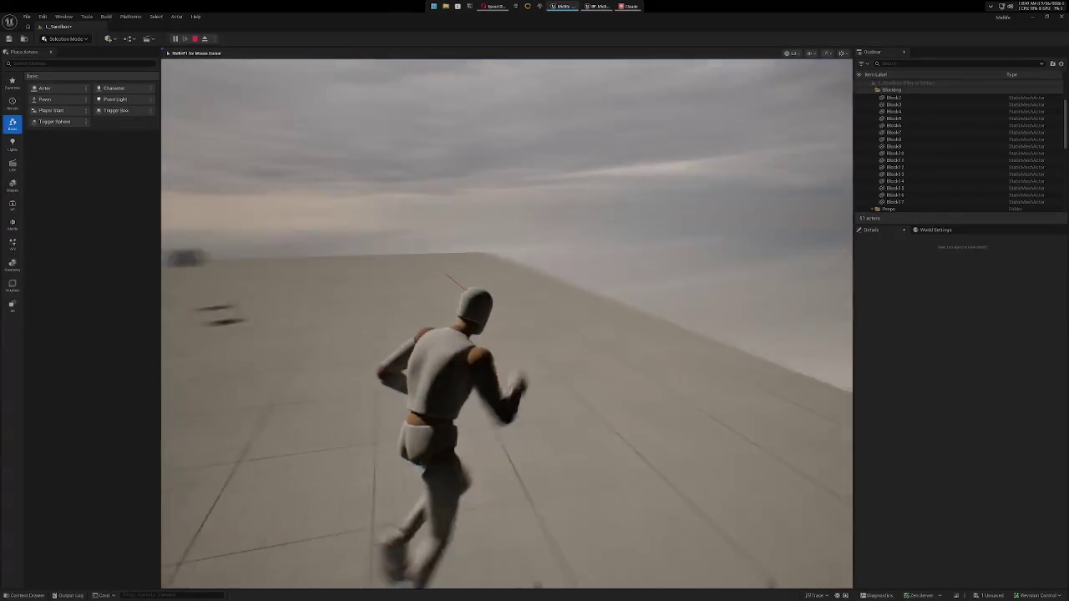
key(w)
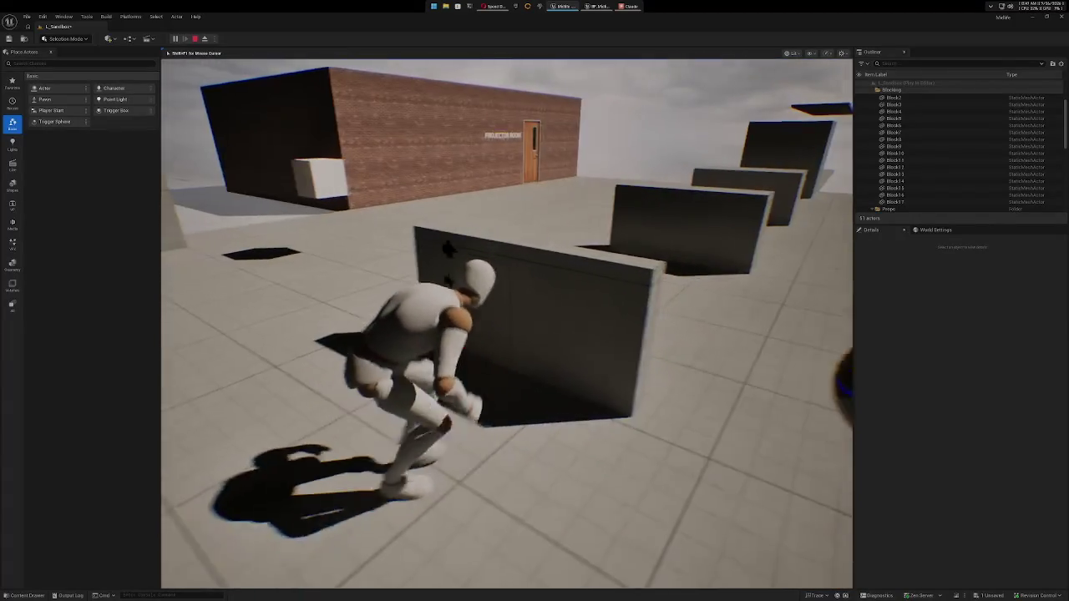
key(w)
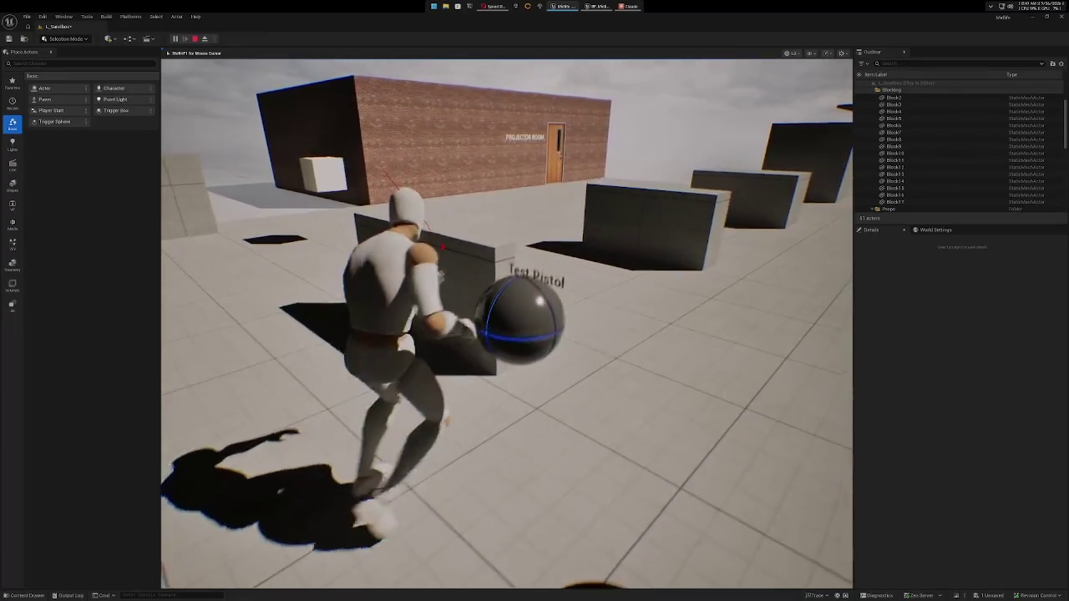
key(w)
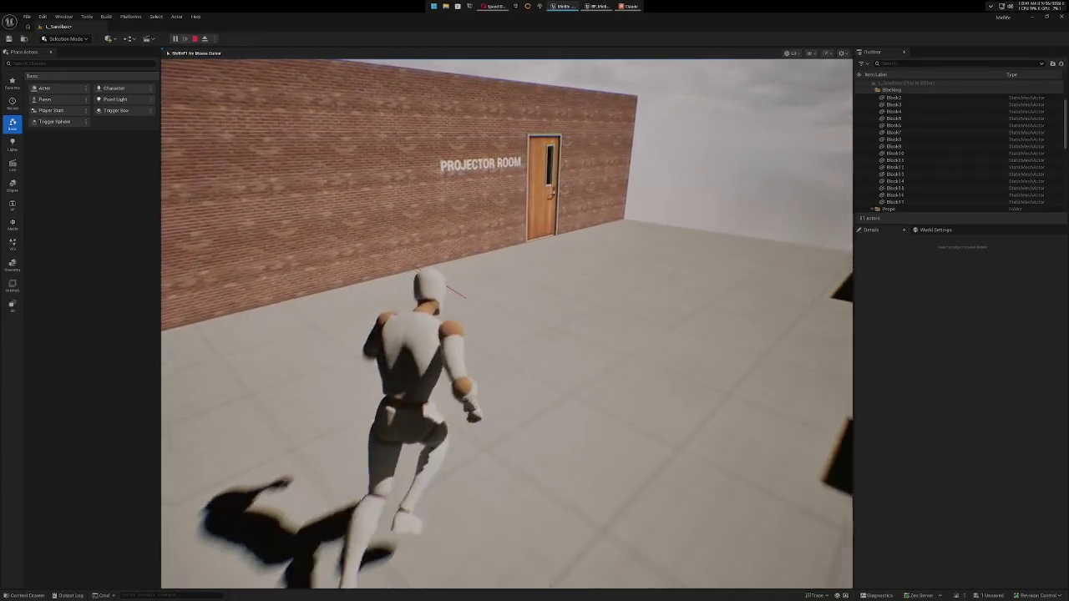
Scan the dark Projector Room's blue-lit walls, then stop playing and switch to the Claude app.
key(w)
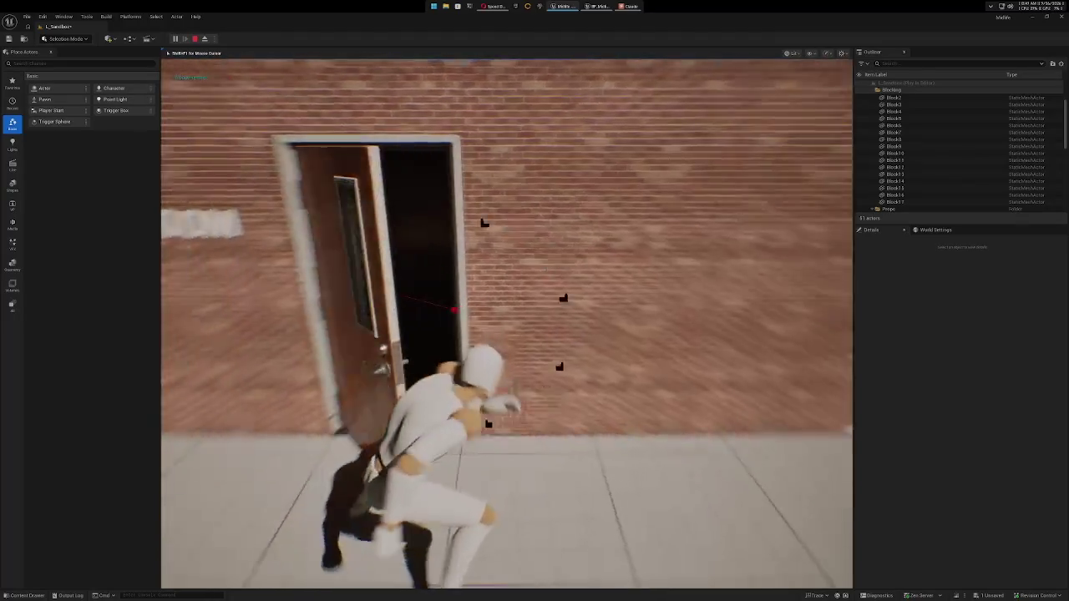
key(w)
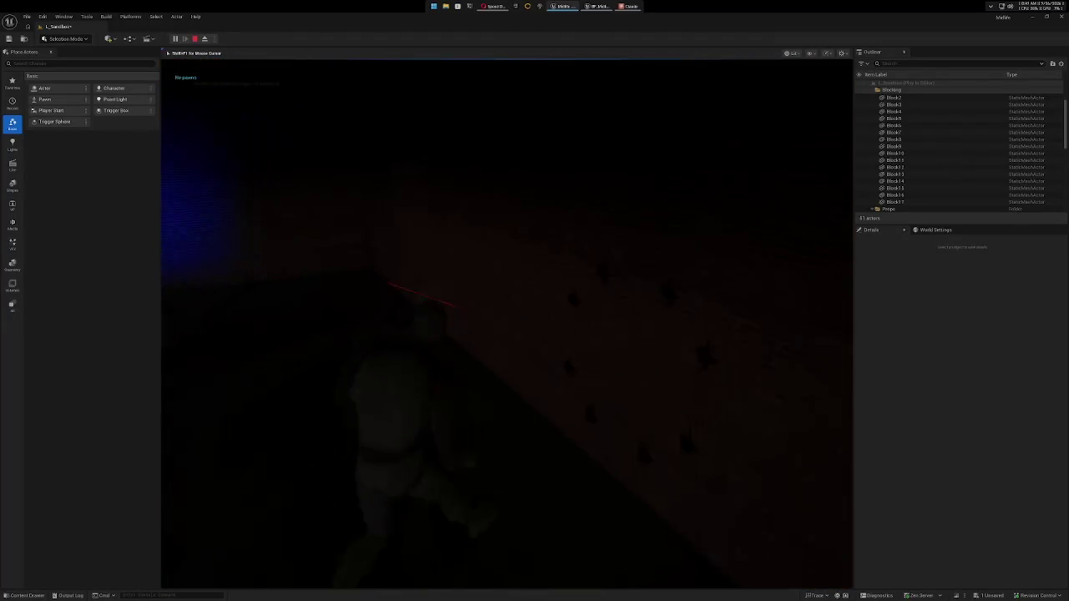
key(w)
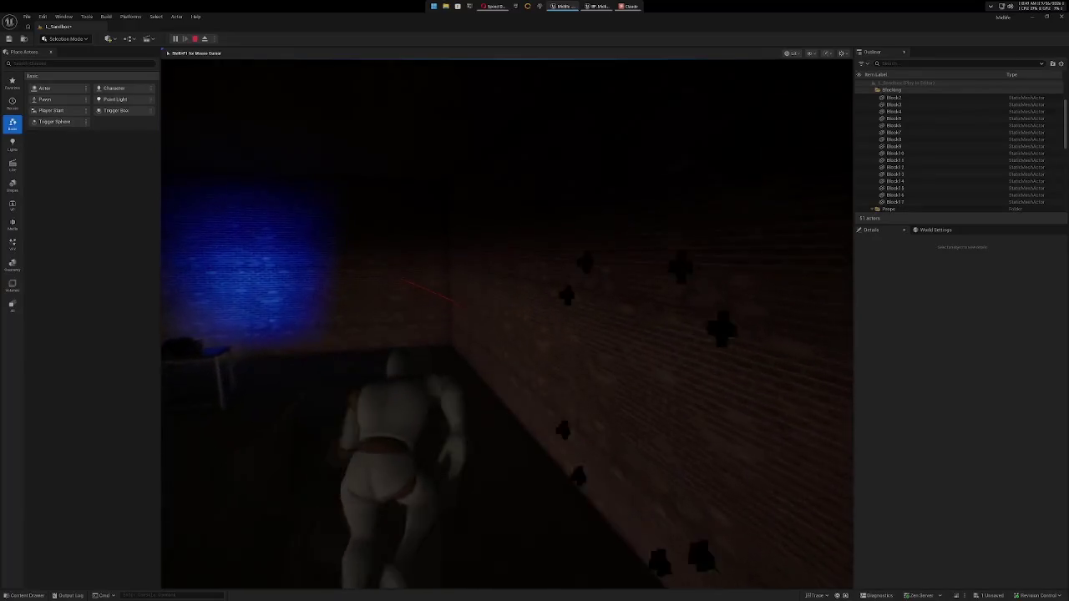
key(w)
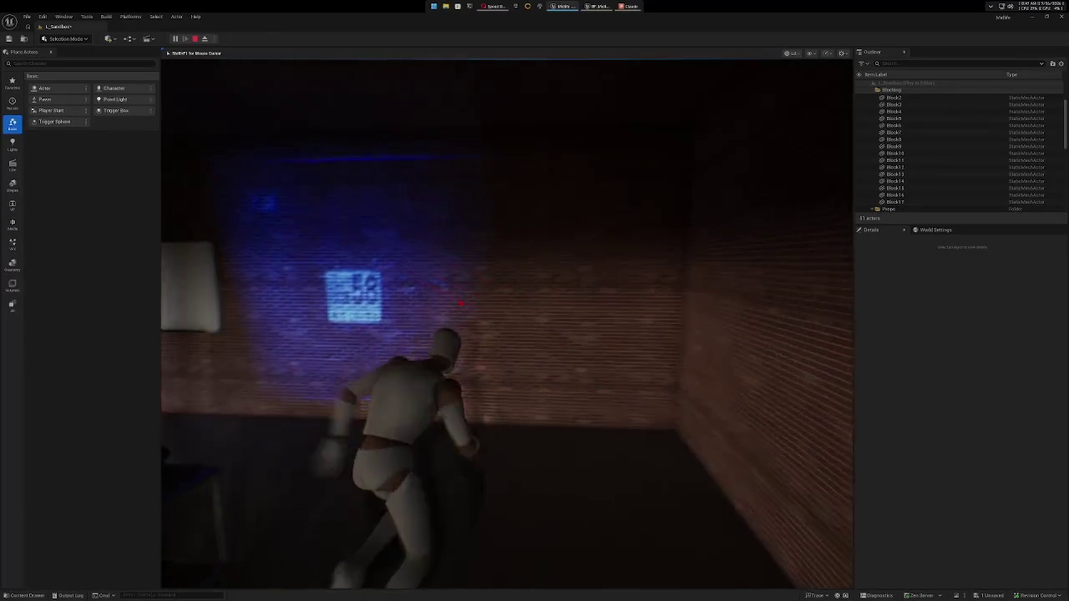
key(w)
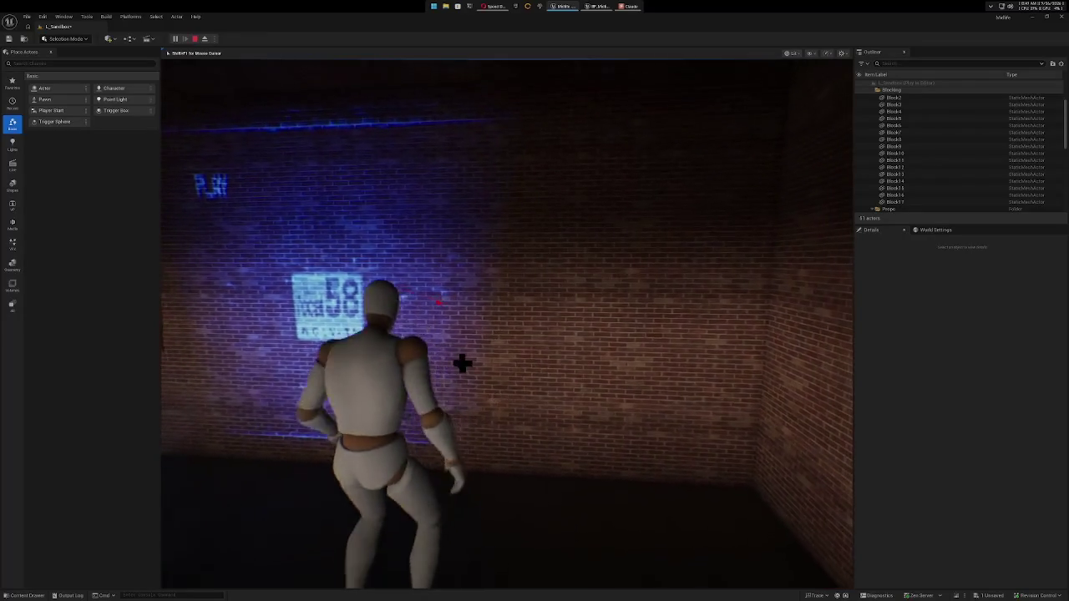
key(s)
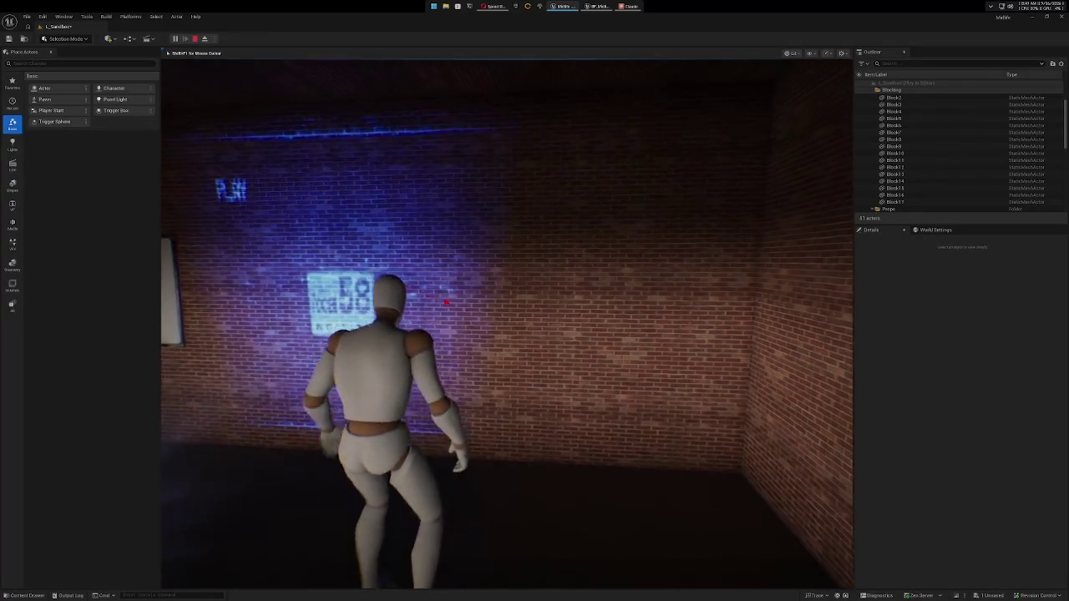
key(w)
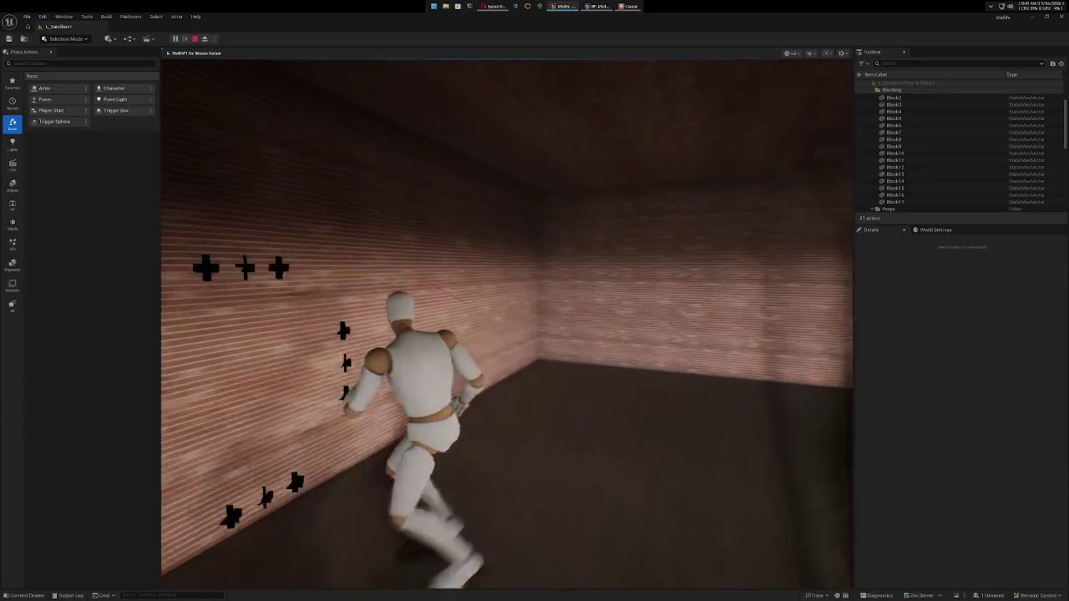
key(w)
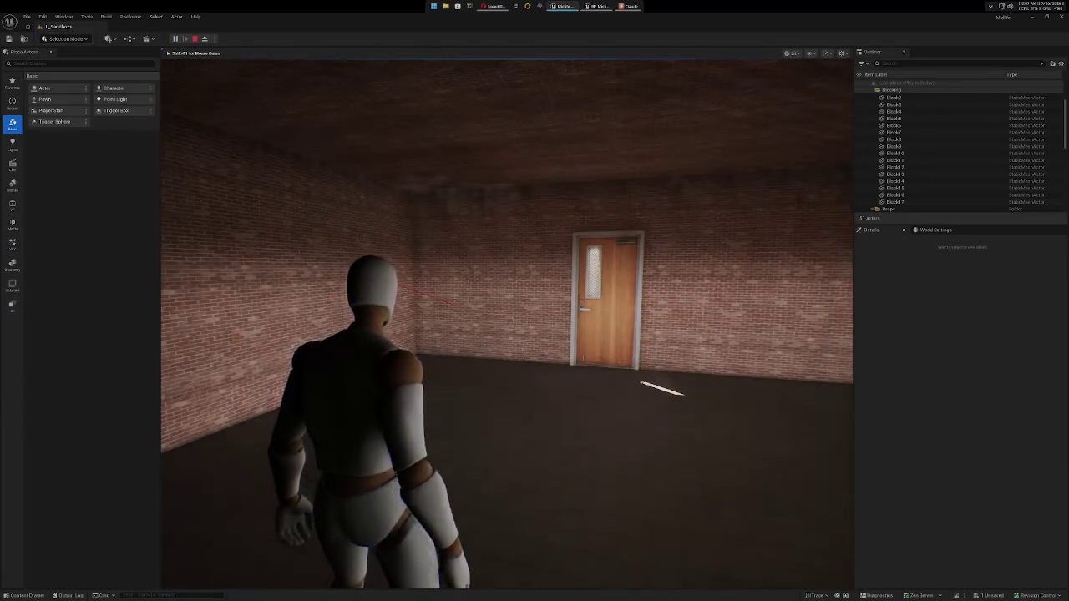
key(Escape)
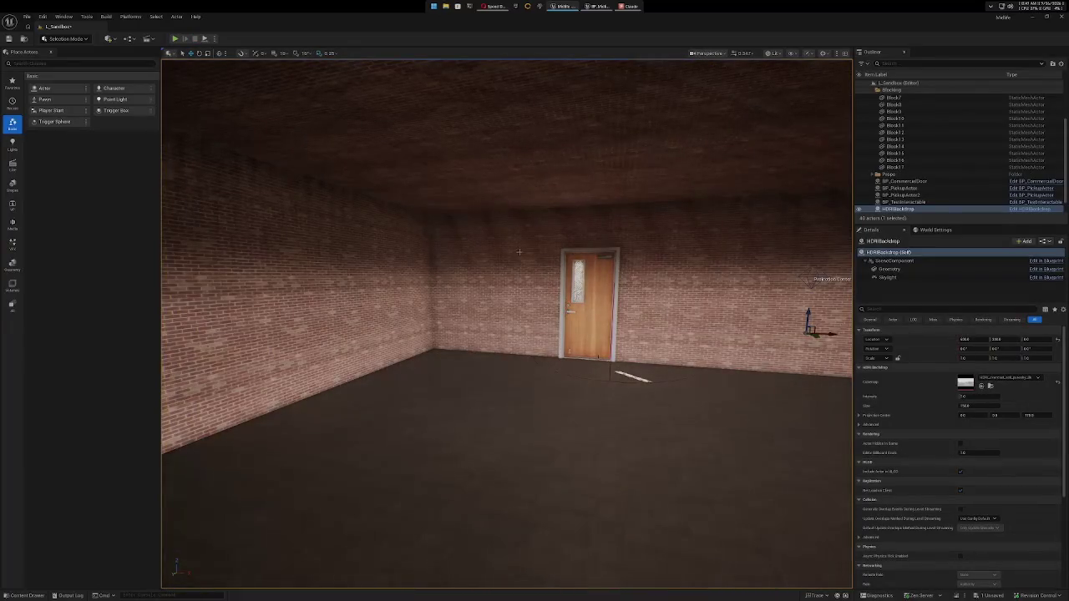
key(alt+Tab)
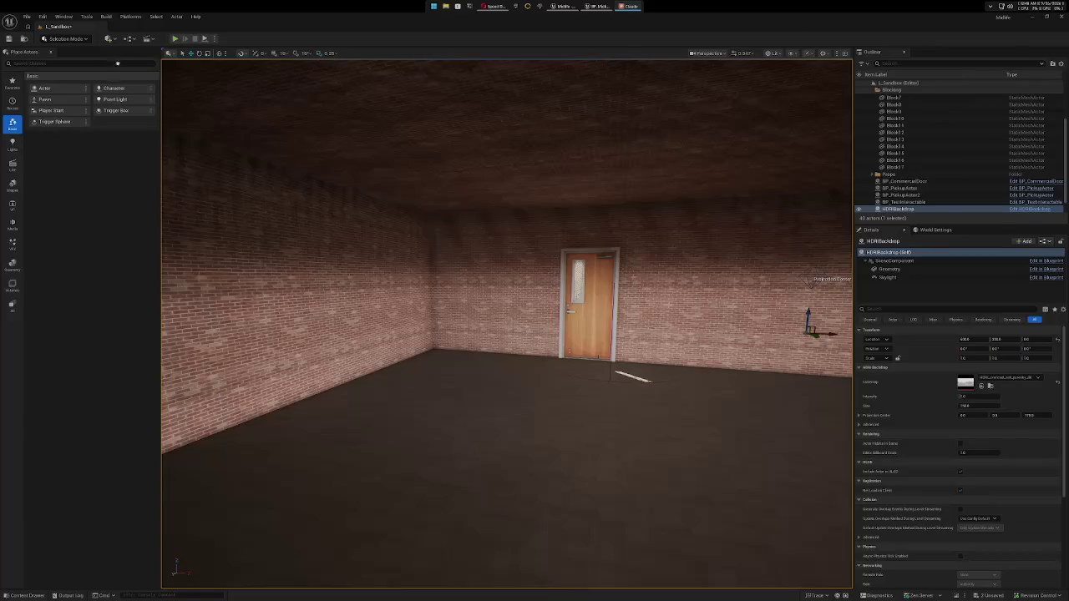
Start a Play In Editor playtest of the Sandbox level with the third-person mannequin.
click(175, 38)
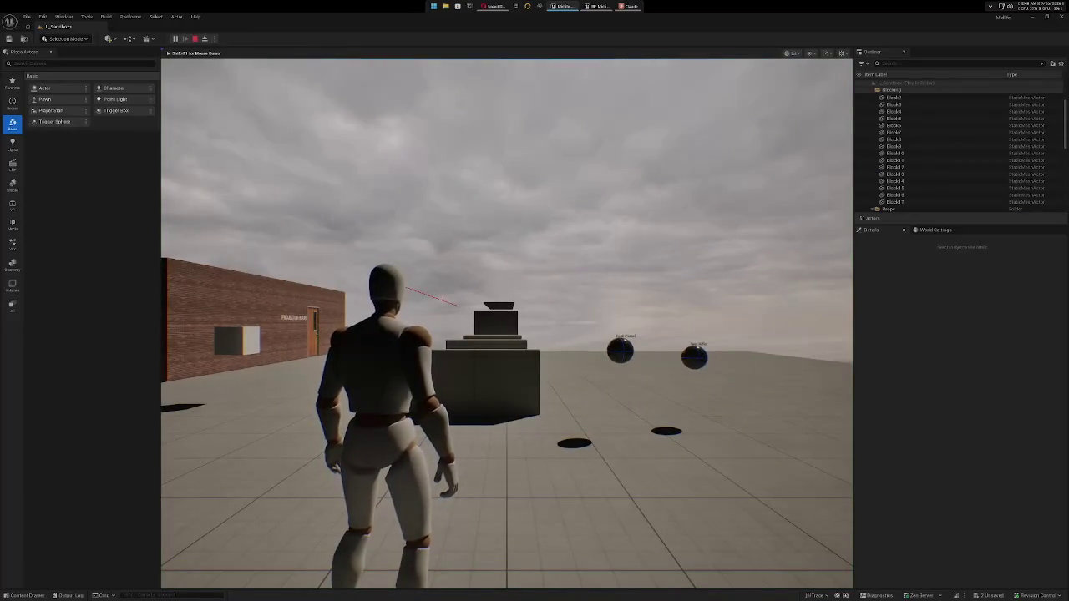
Run the mannequin across the rooftop past the stepped blocks, jumping up to the grey block.
key(w)
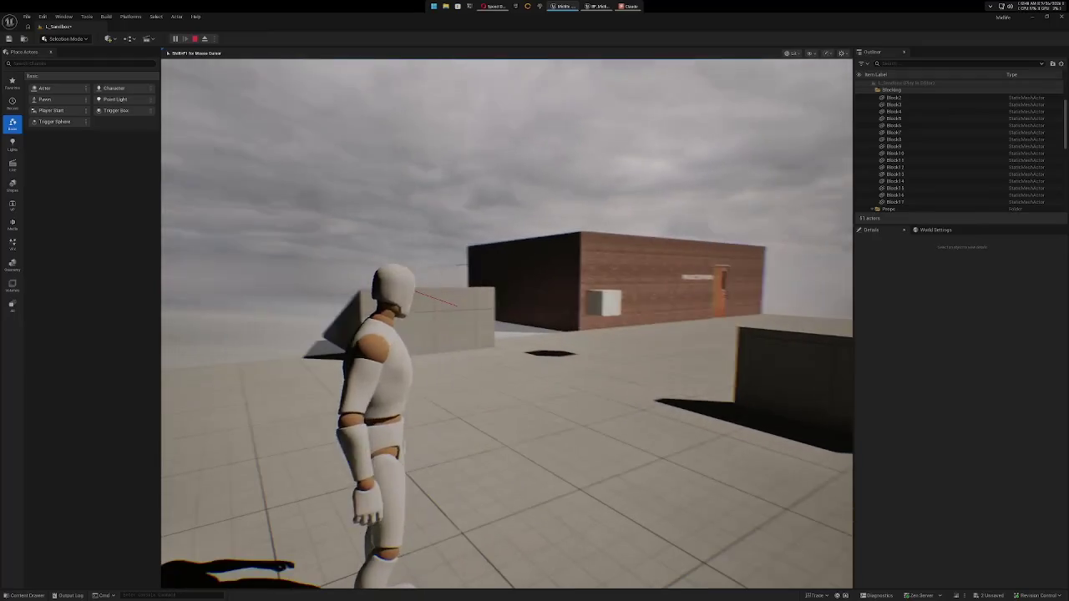
key(w)
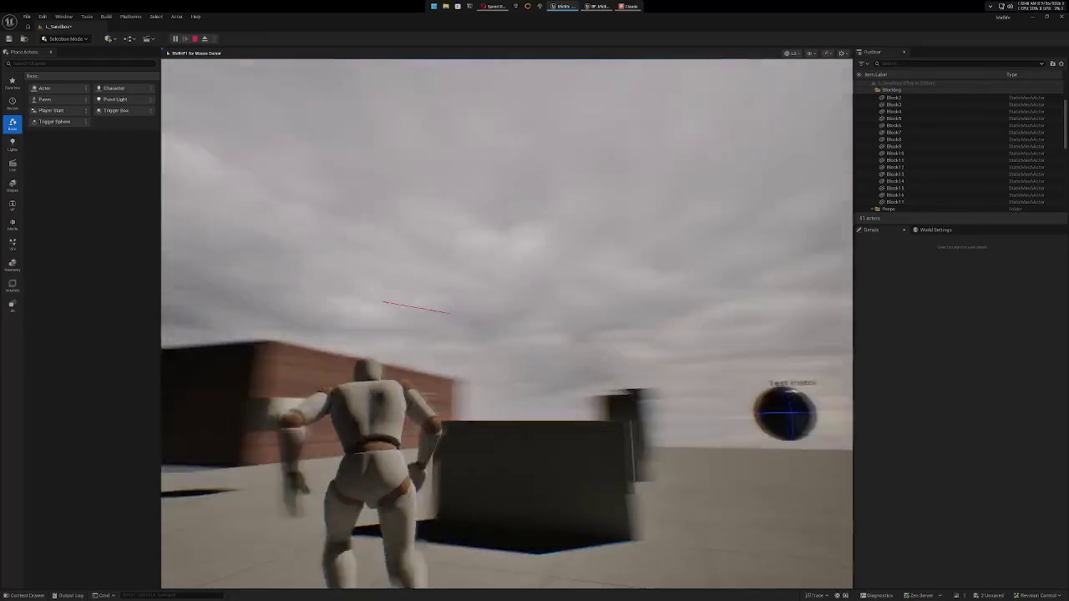
key(w)
key(w)
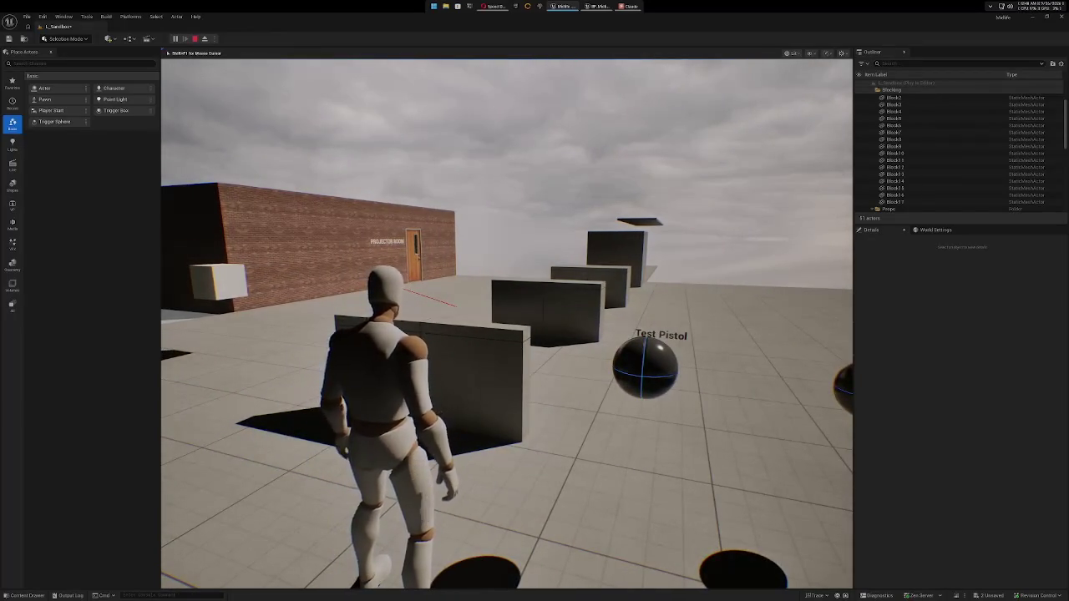
key(w)
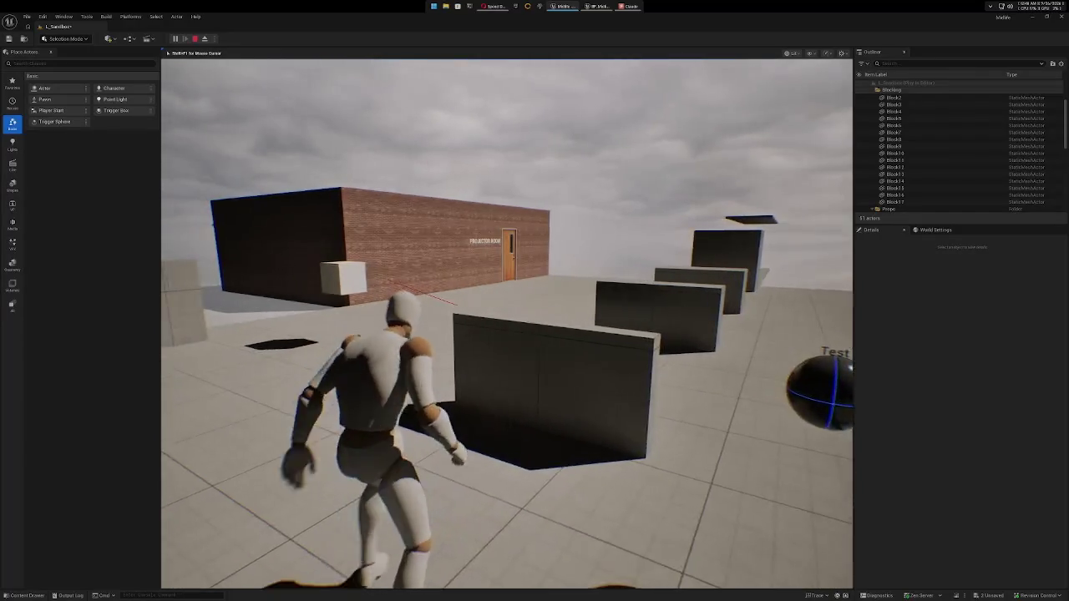
key(w)
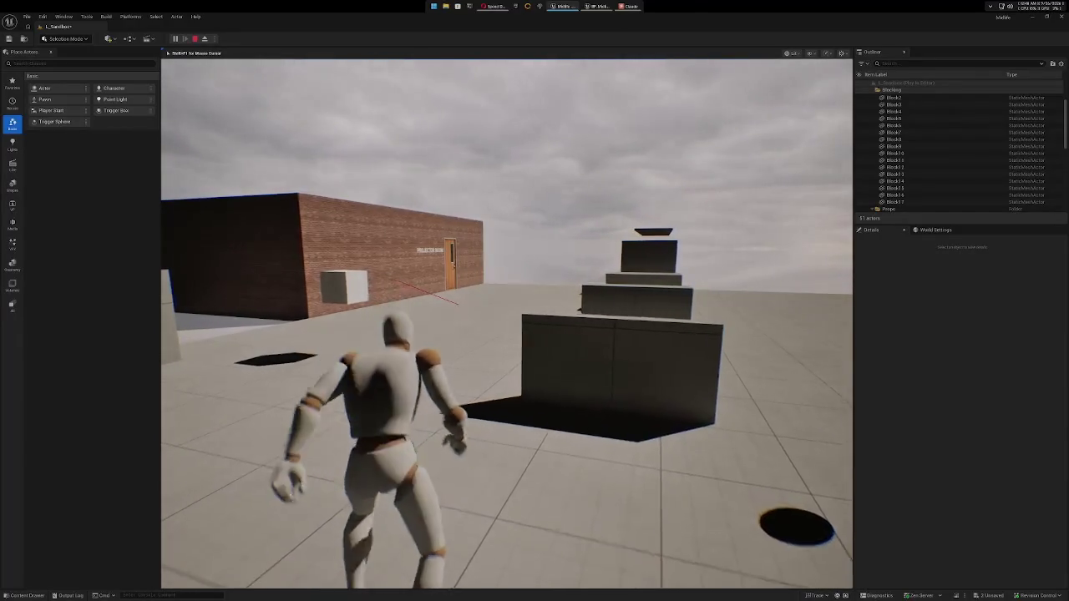
key(w)
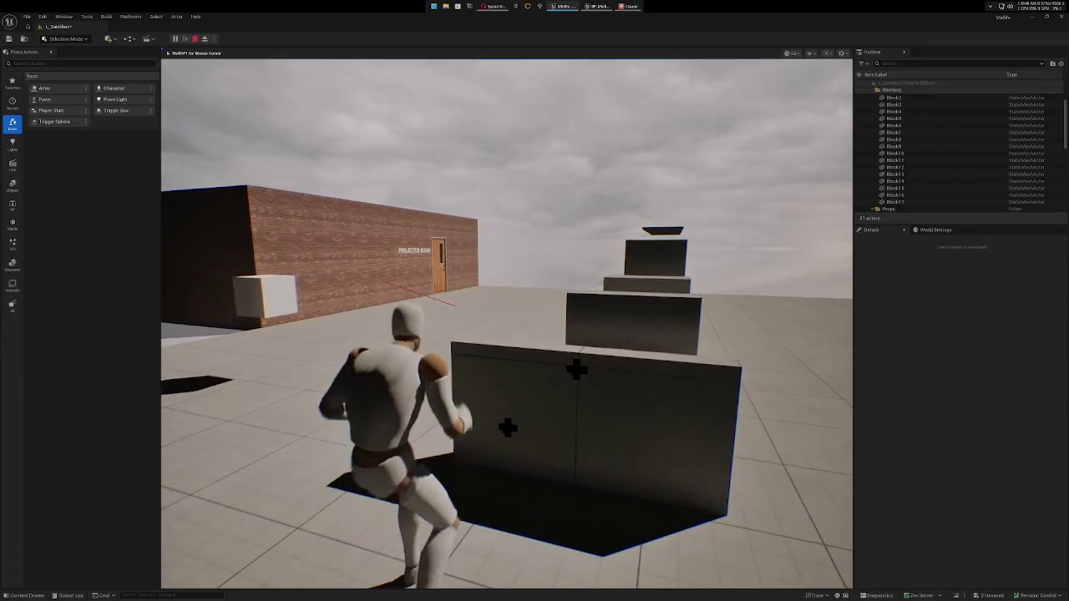
key(space)
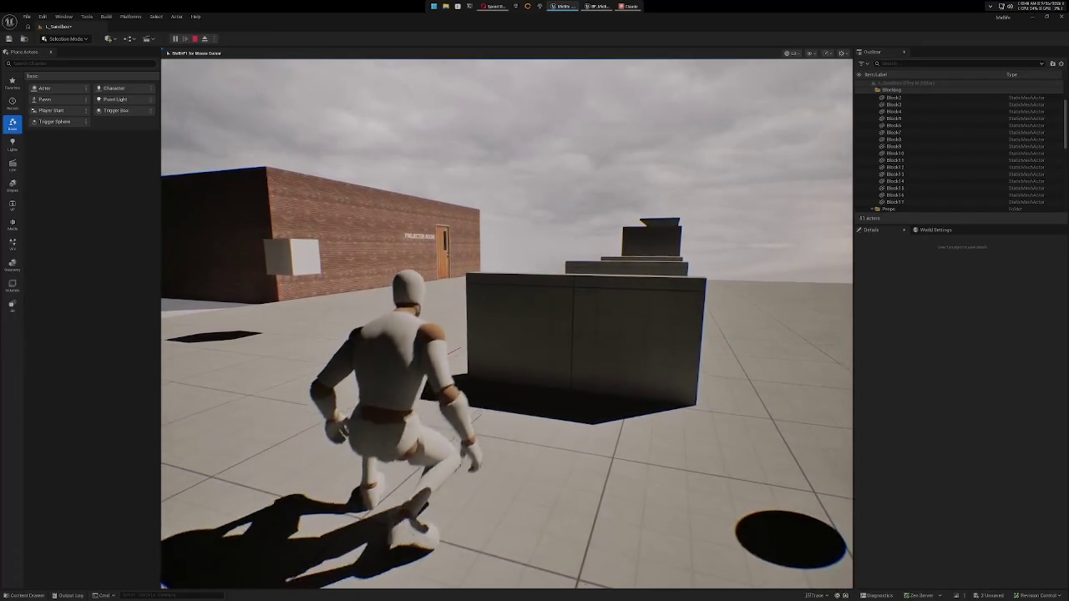
key(w)
key(w)
Back off the grey block and run along the brick wall to the PROJECTOR ROOM sign.
key(s)
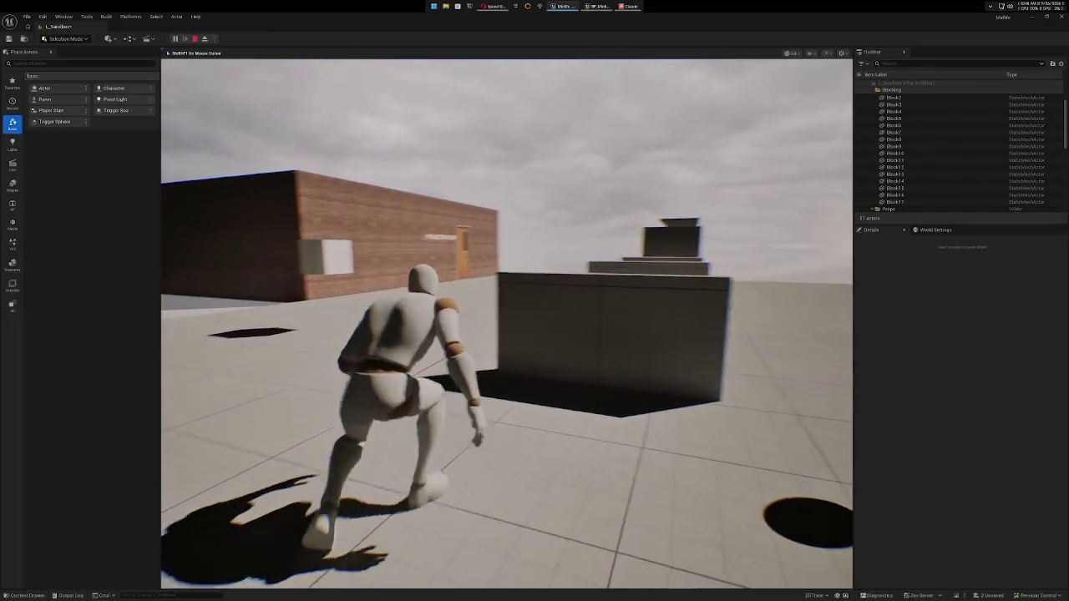
key(w)
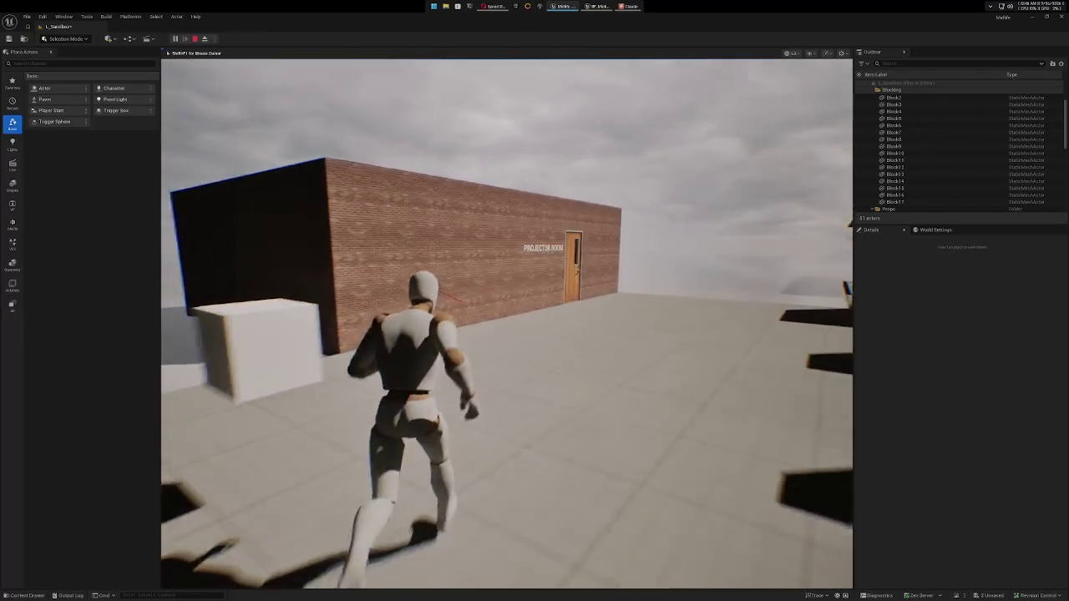
key(w)
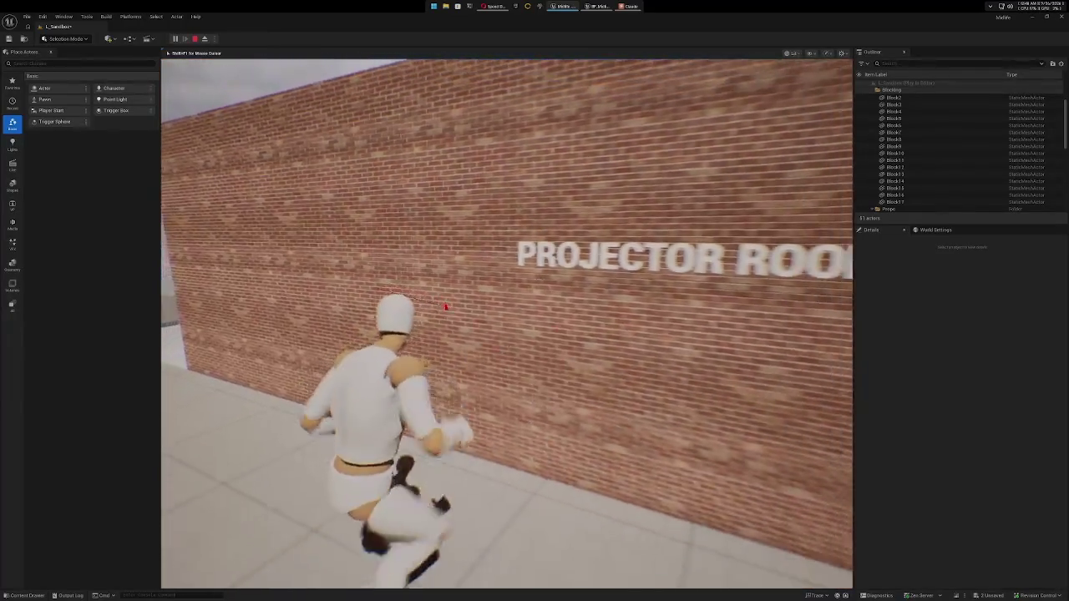
key(w)
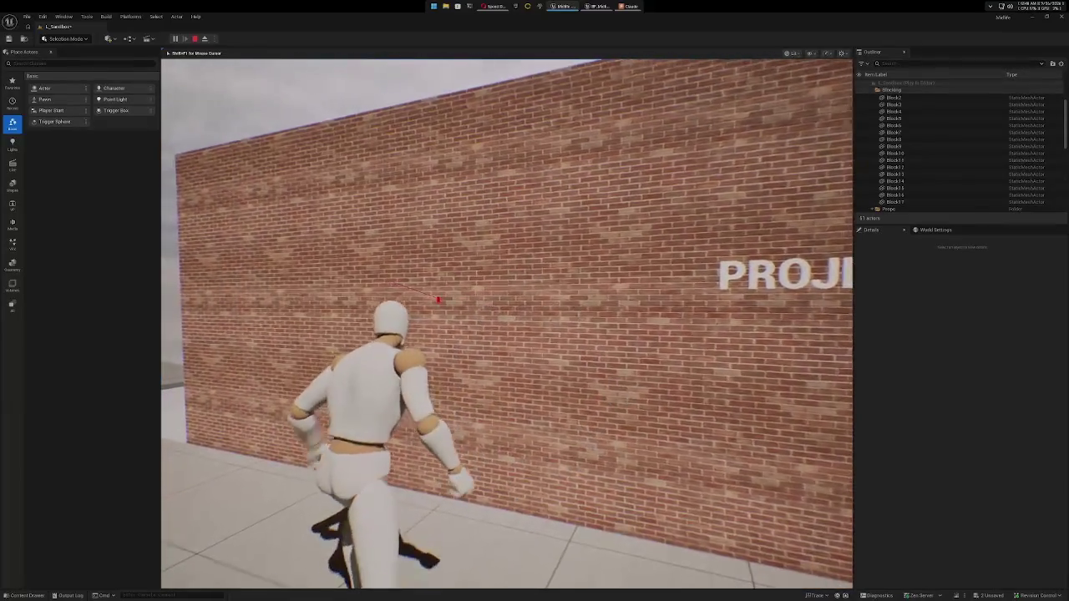
key(w)
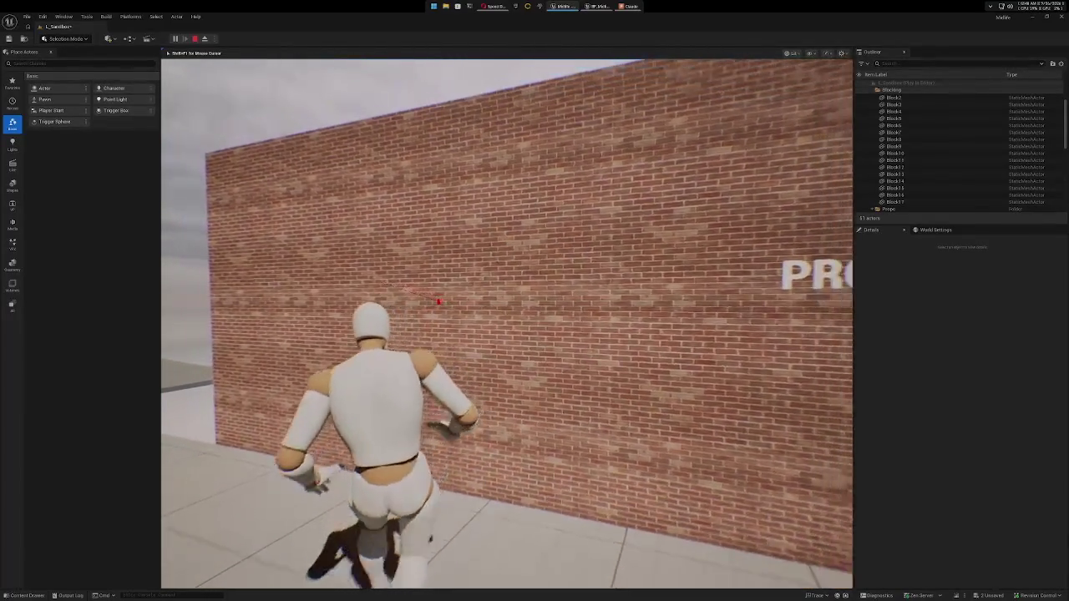
key(w)
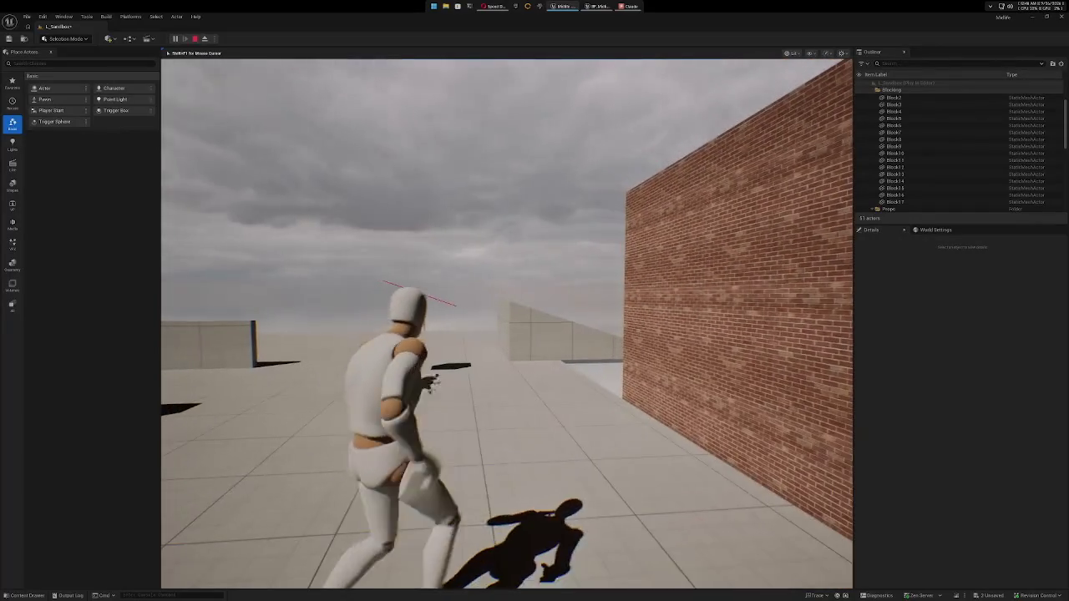
key(w)
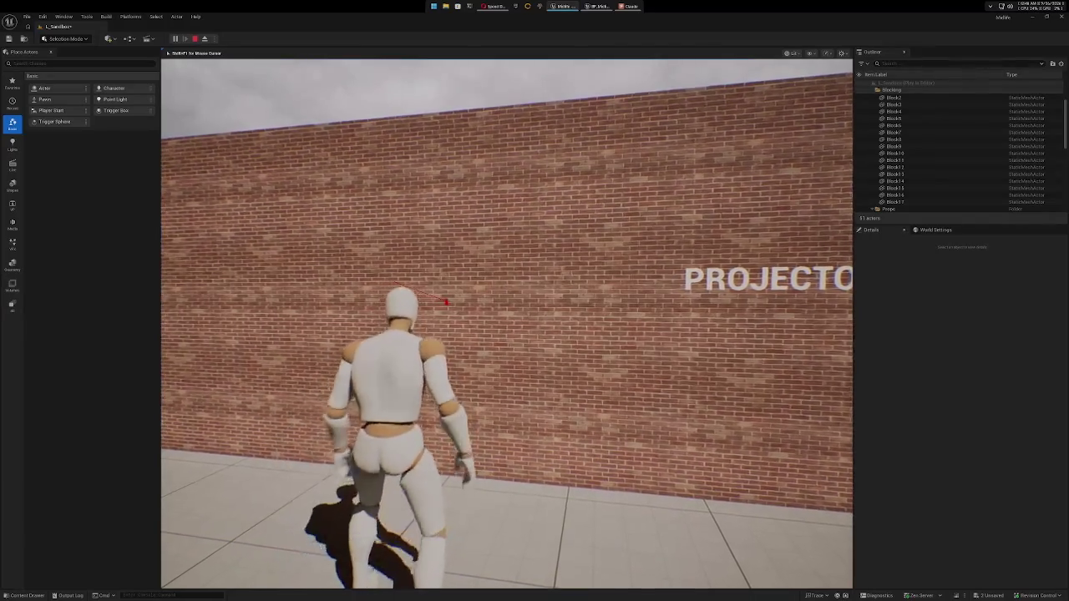
Run the mannequin along the brick wall toward the building's door.
key(w)
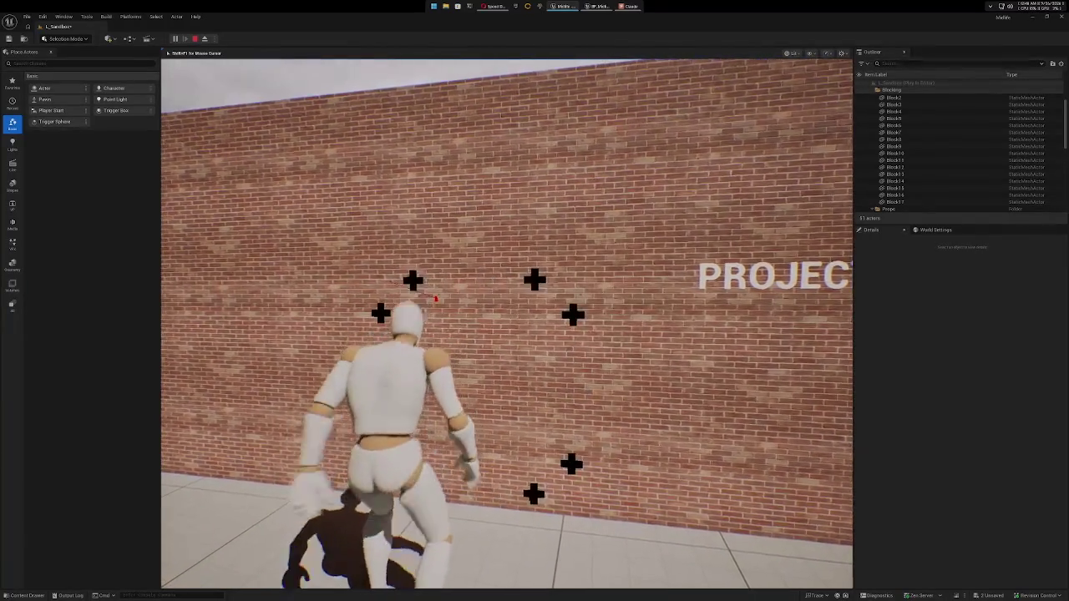
key(w)
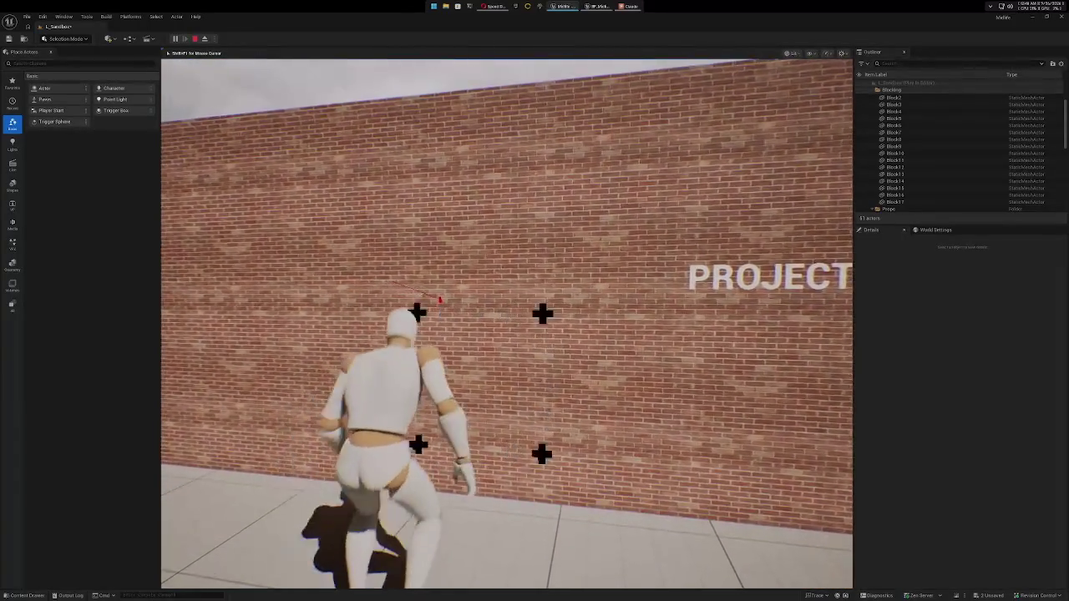
key(w)
key(w)
key(w)
key(w)
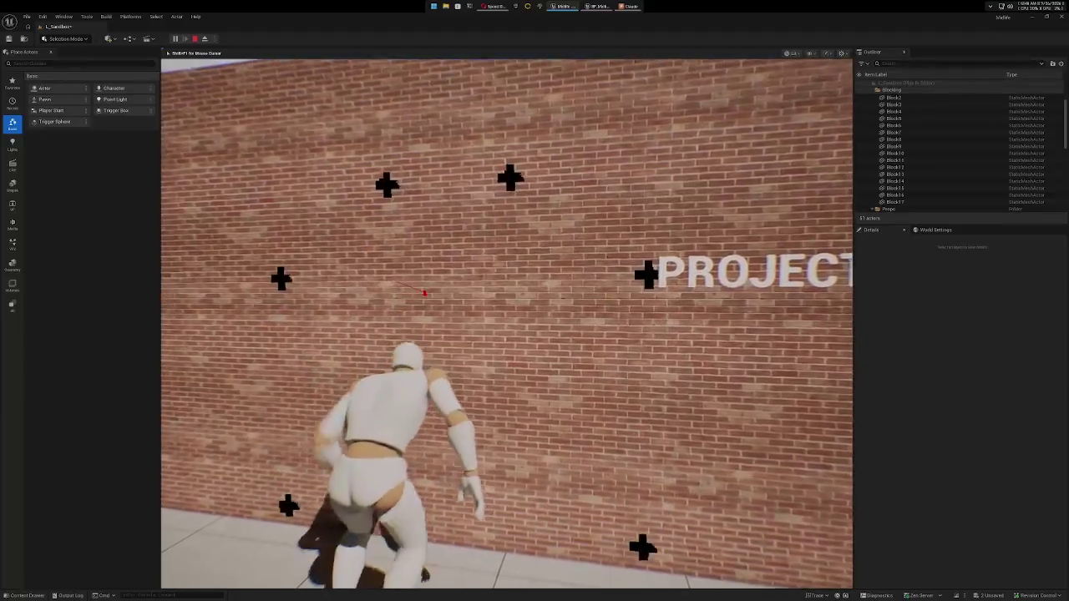
key(w)
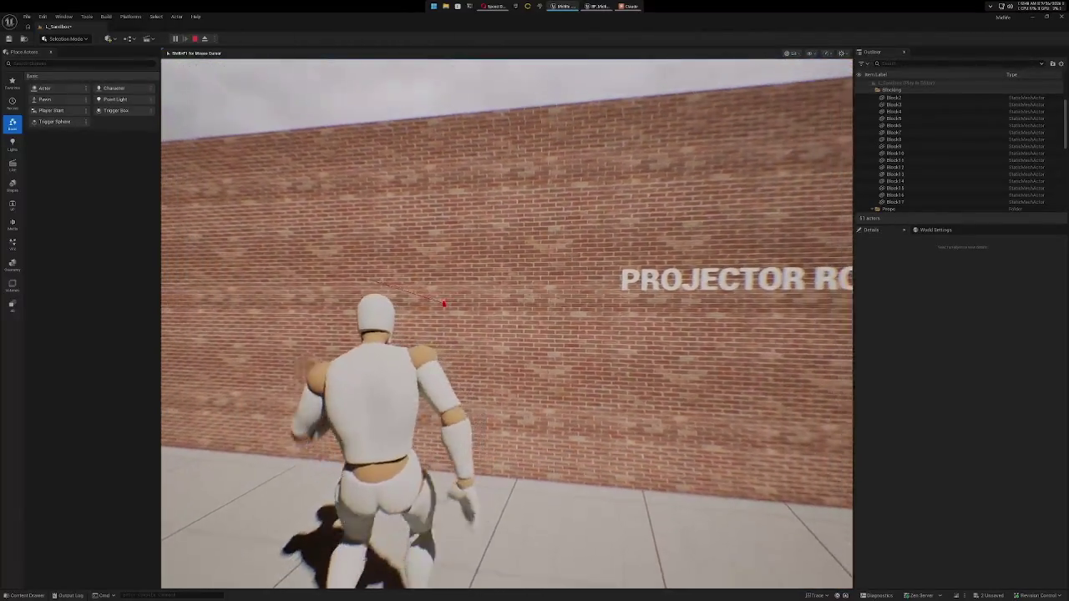
key(w)
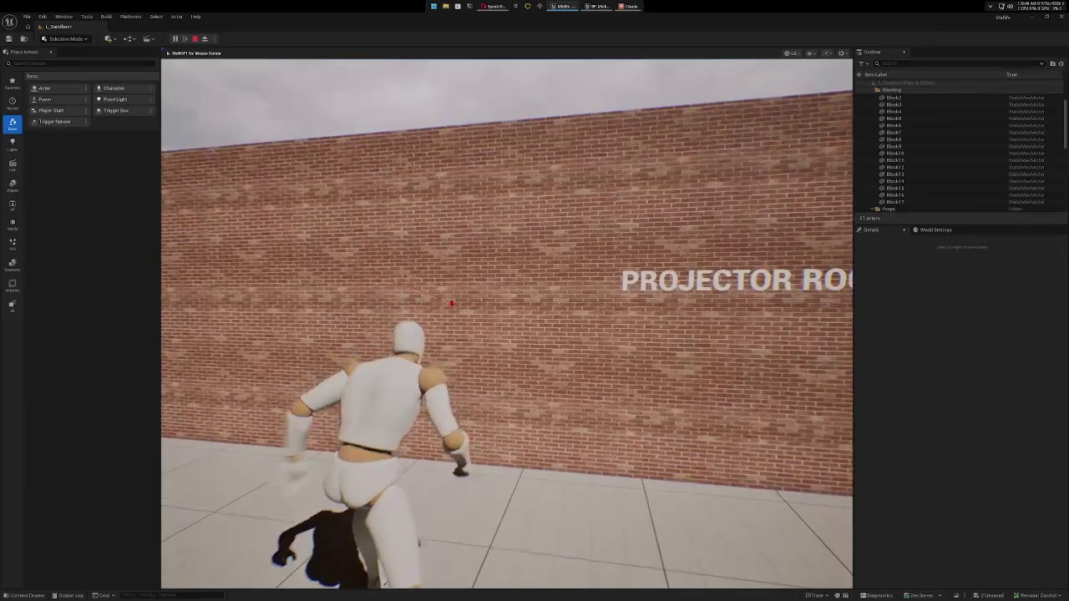
key(w)
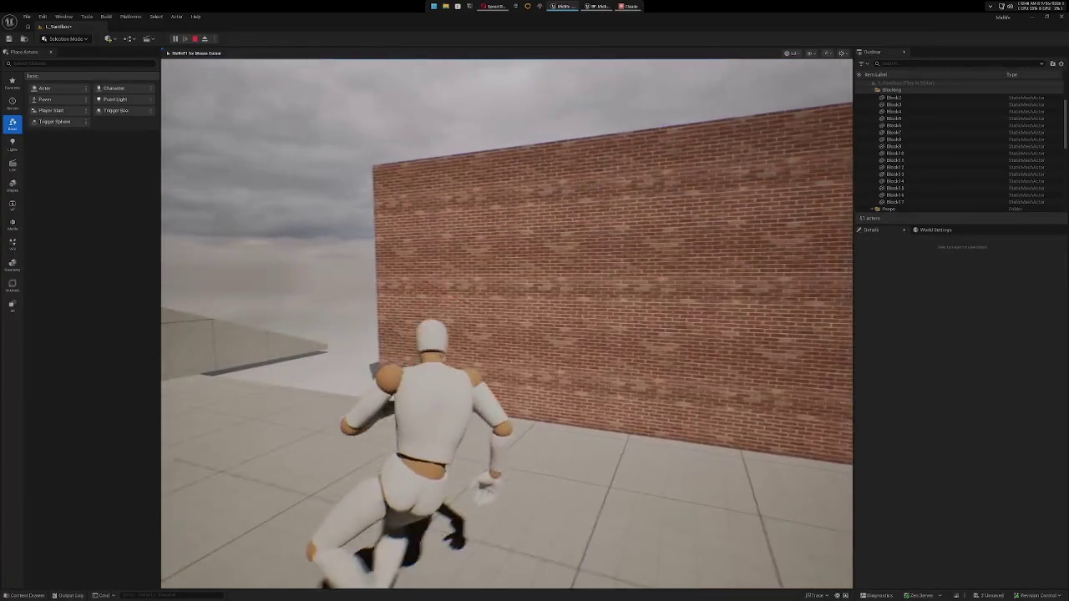
key(w)
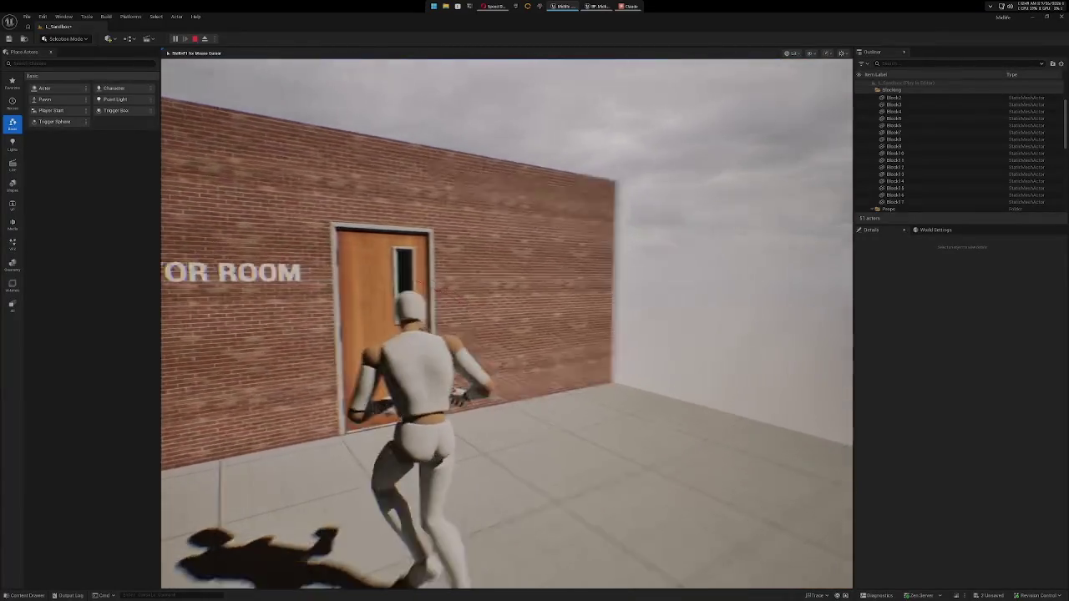
Run out onto the open rooftop, back along the brick wall and past its end.
key(w)
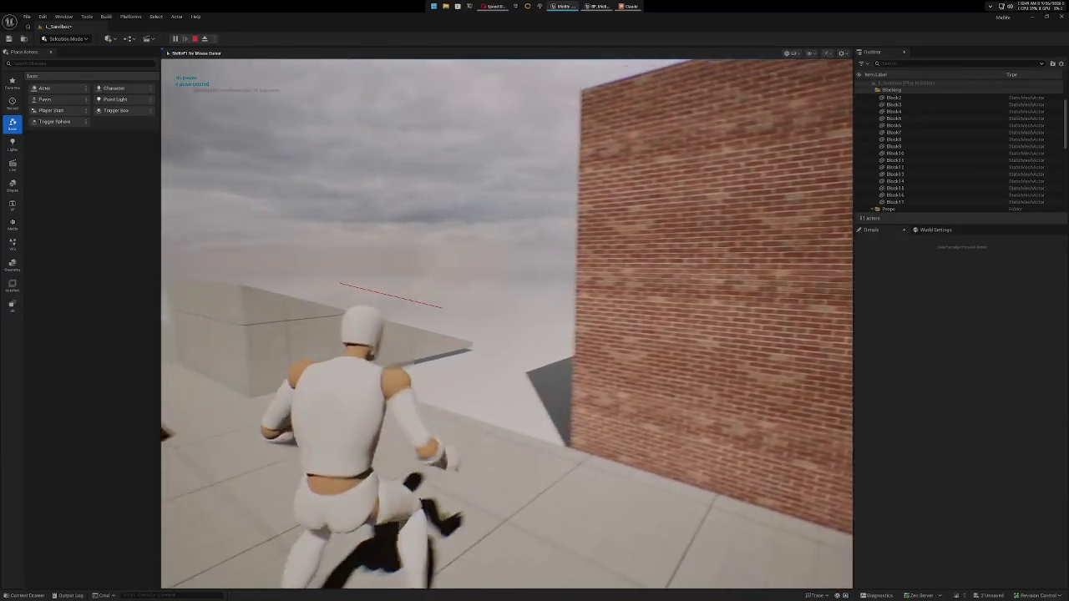
key(w)
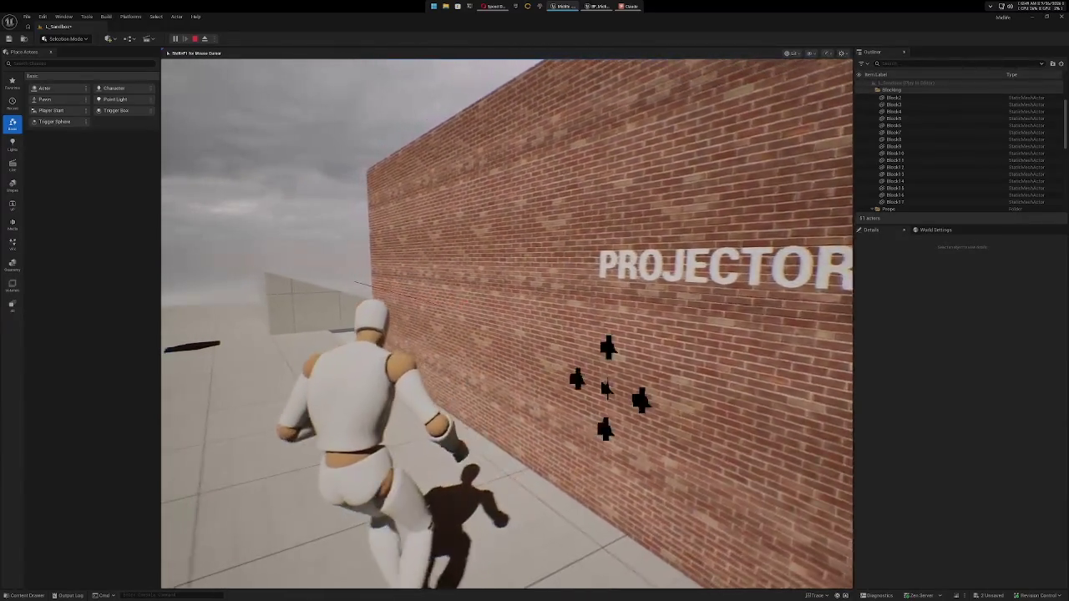
key(w)
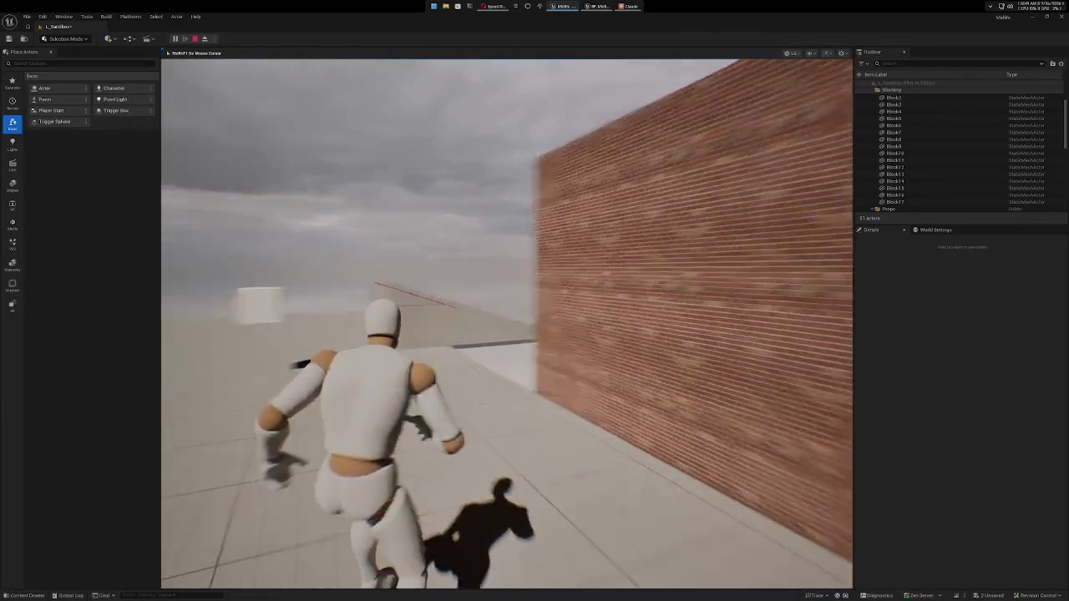
key(w)
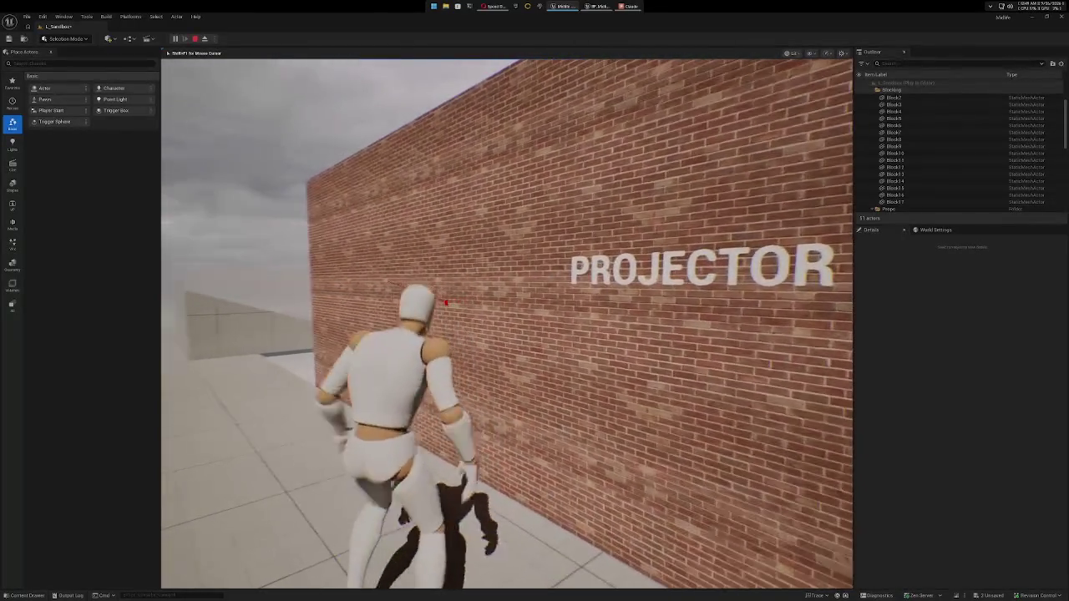
key(w)
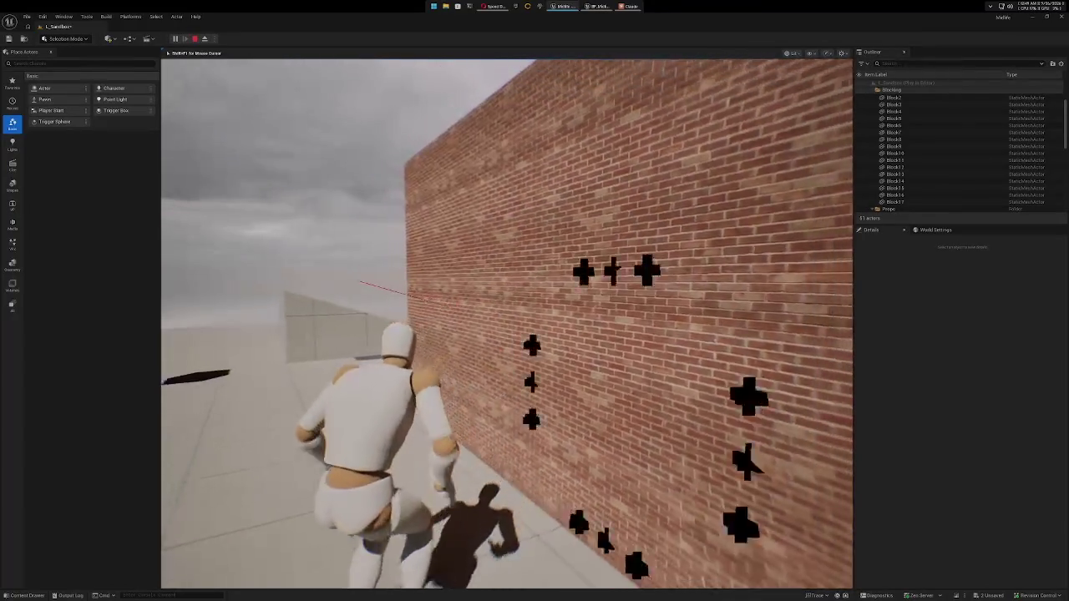
key(w)
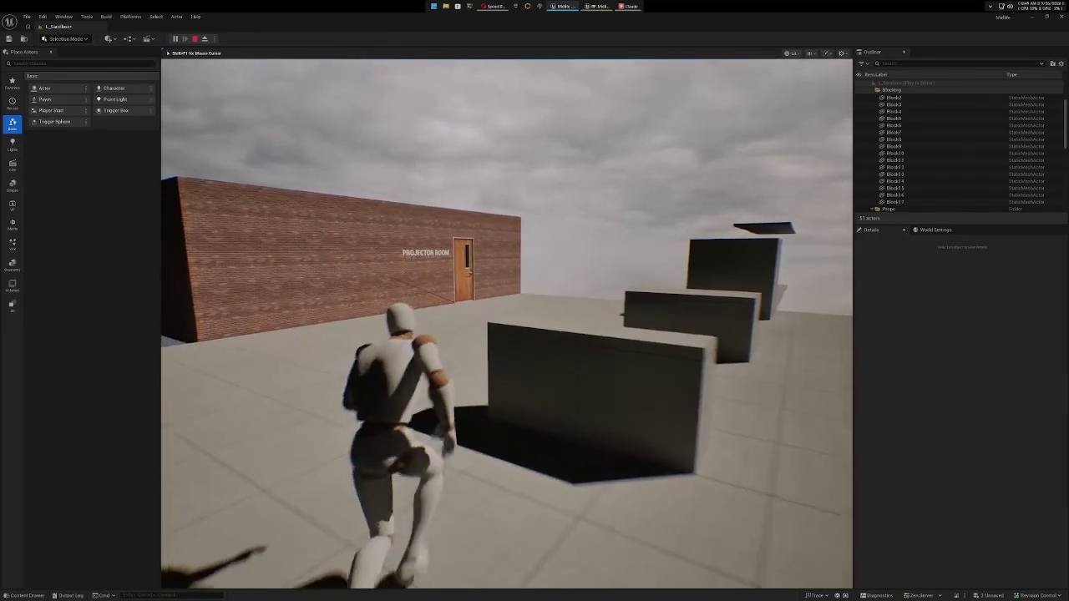
Steer between the dark blocks, return to the Projector Room wall and vault the low wall.
key(w)
key(w)
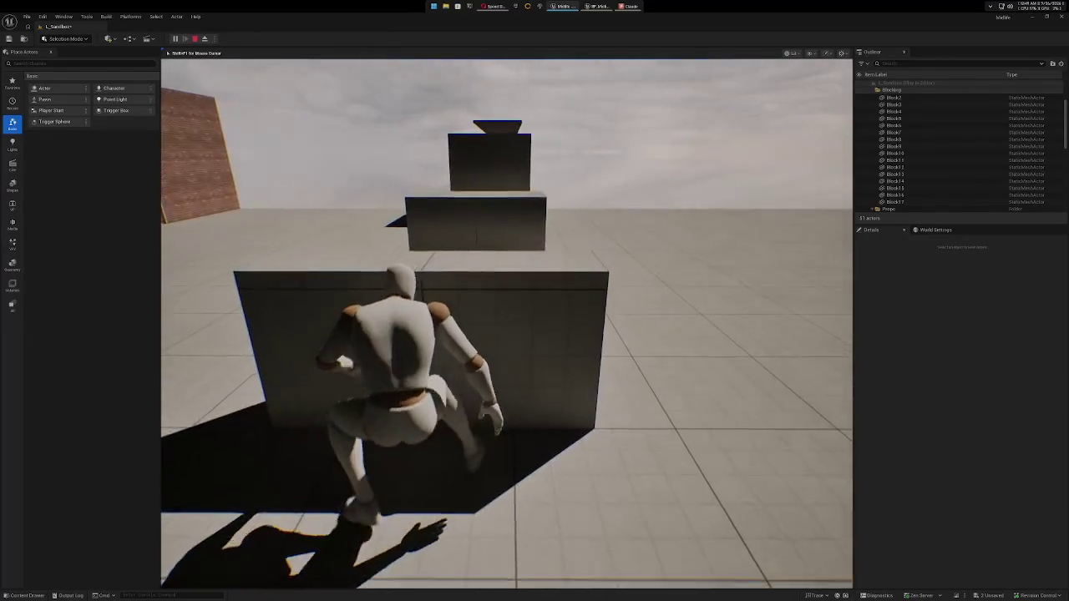
key(w)
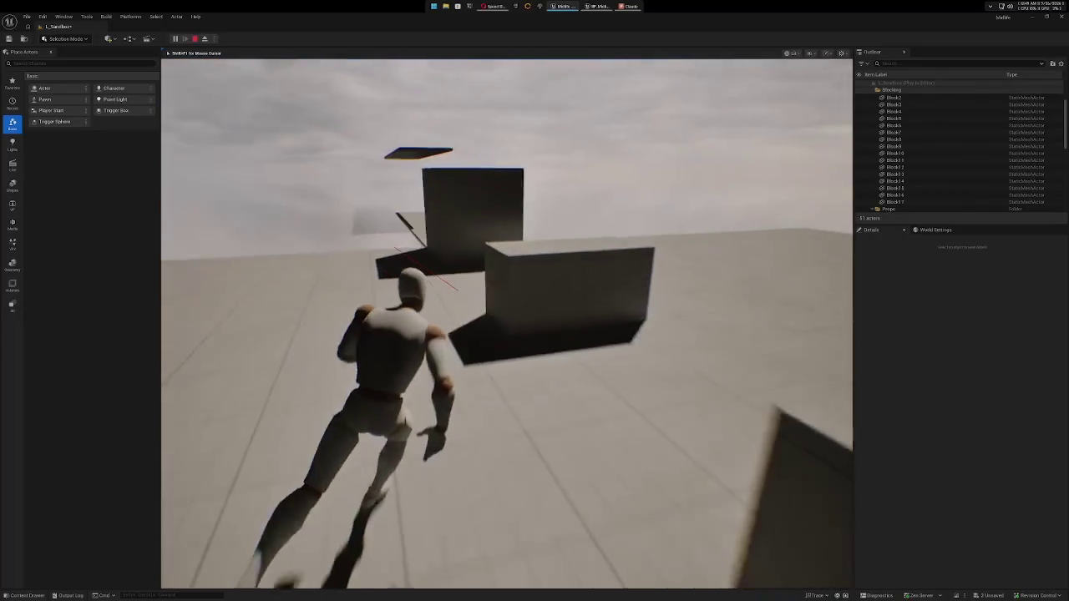
key(w)
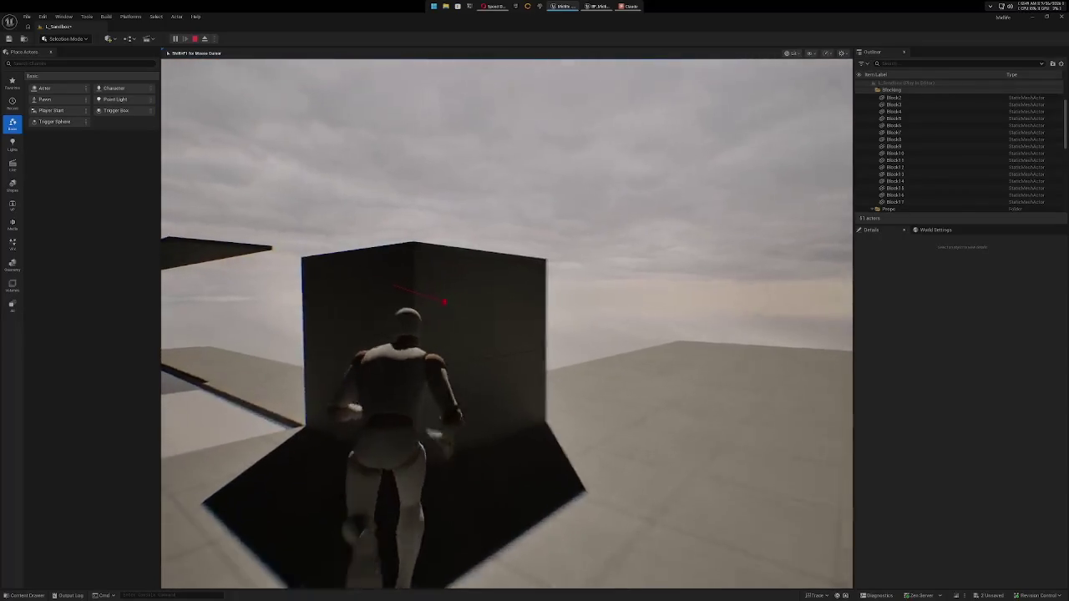
key(w)
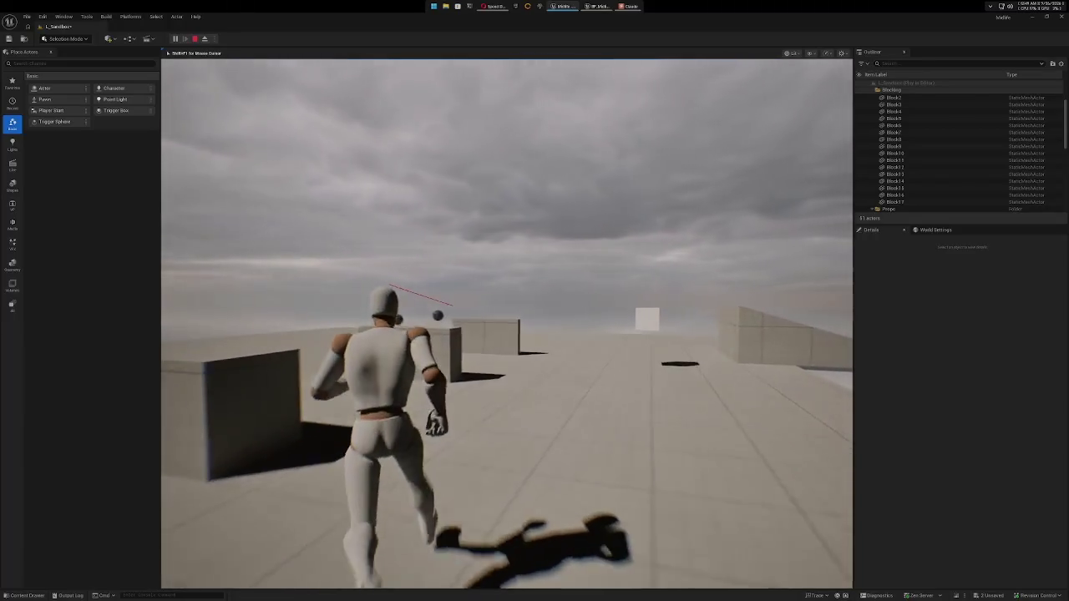
key(w)
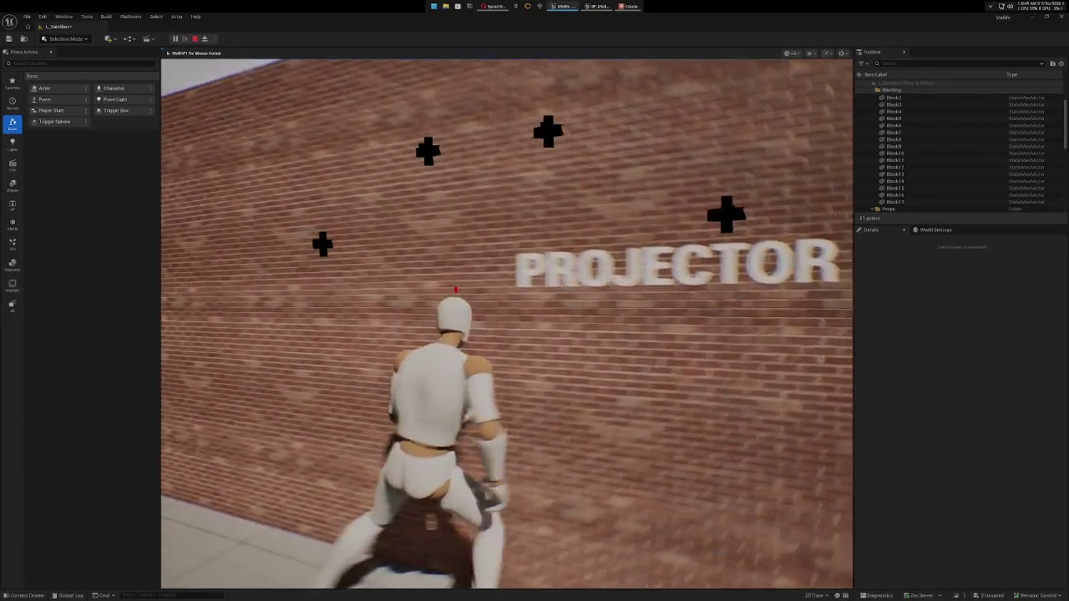
key(w)
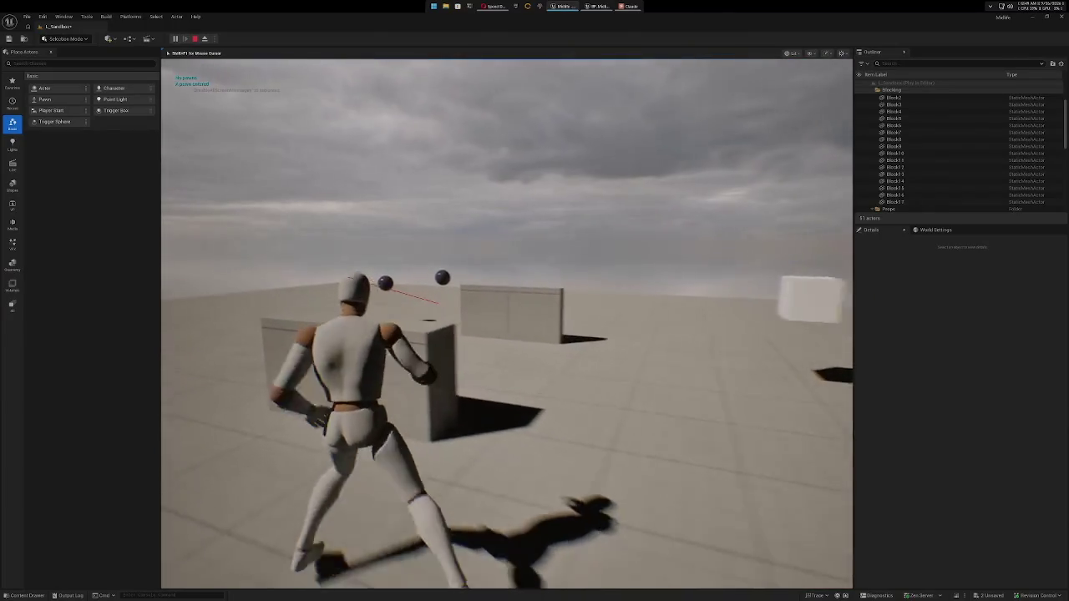
key(w)
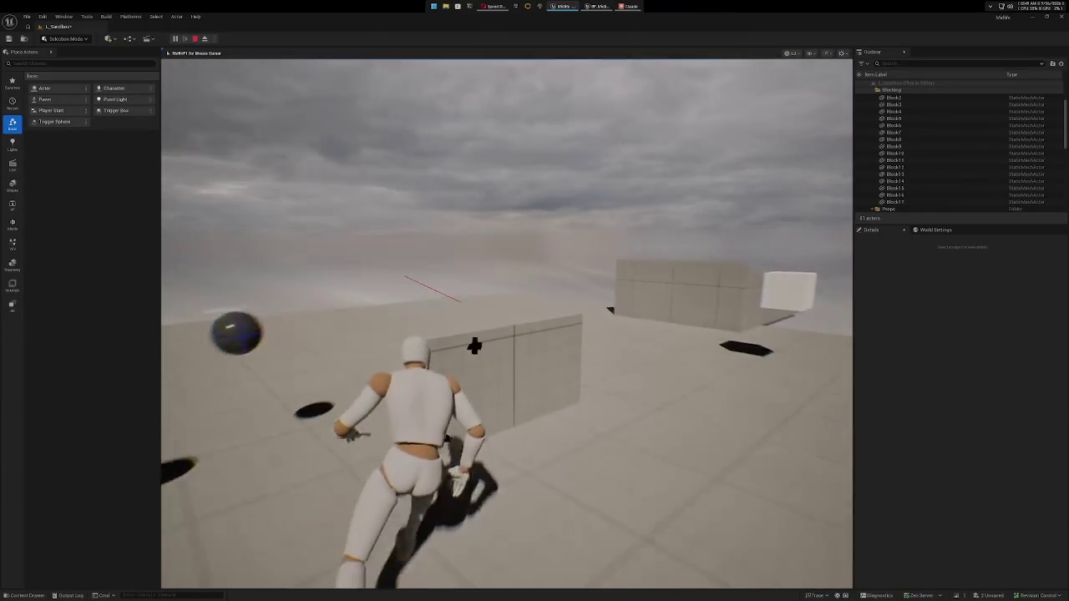
key(w)
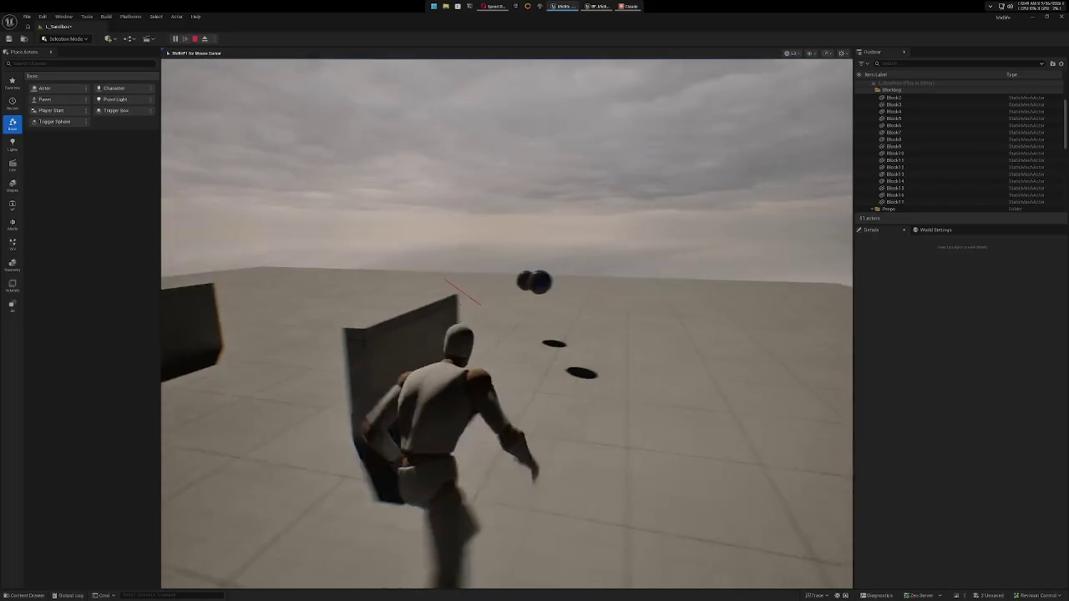
key(w)
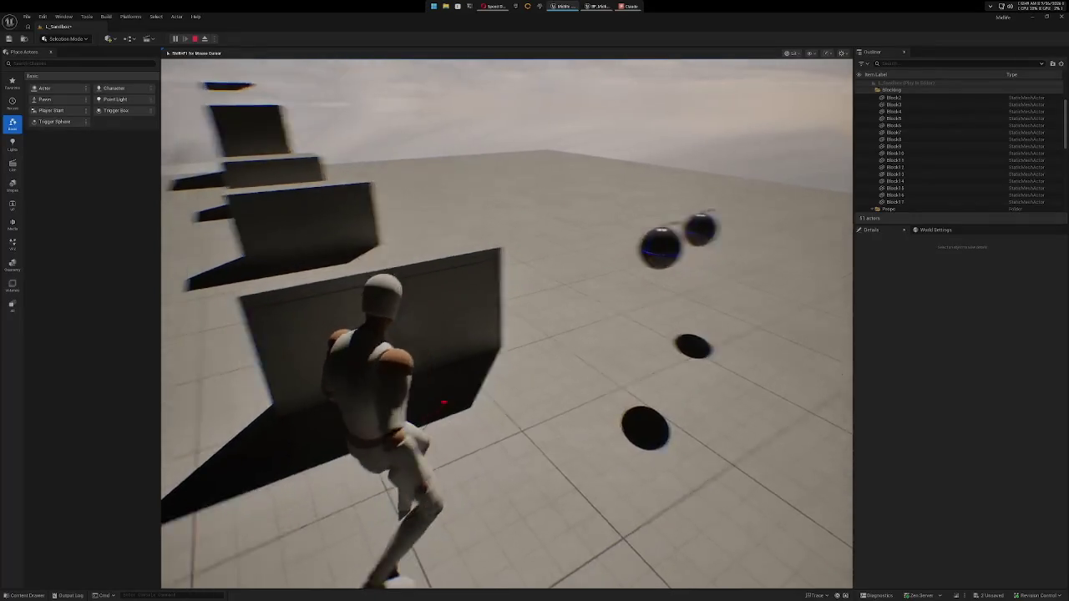
Crouch the mannequin and crouch-walk around the wall corner and along the blocks.
key(c)
key(w)
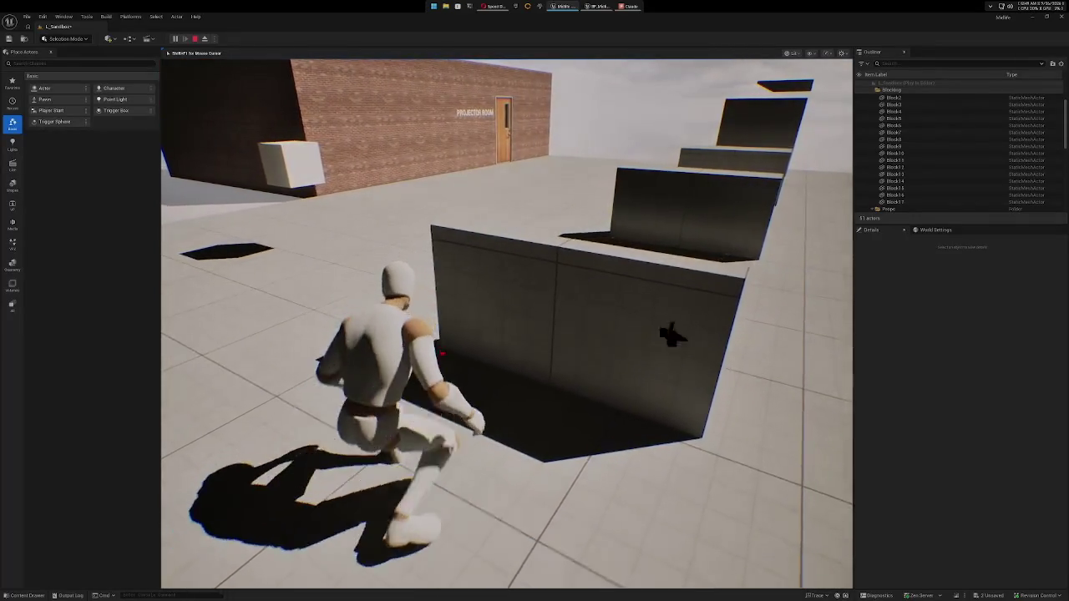
key(w)
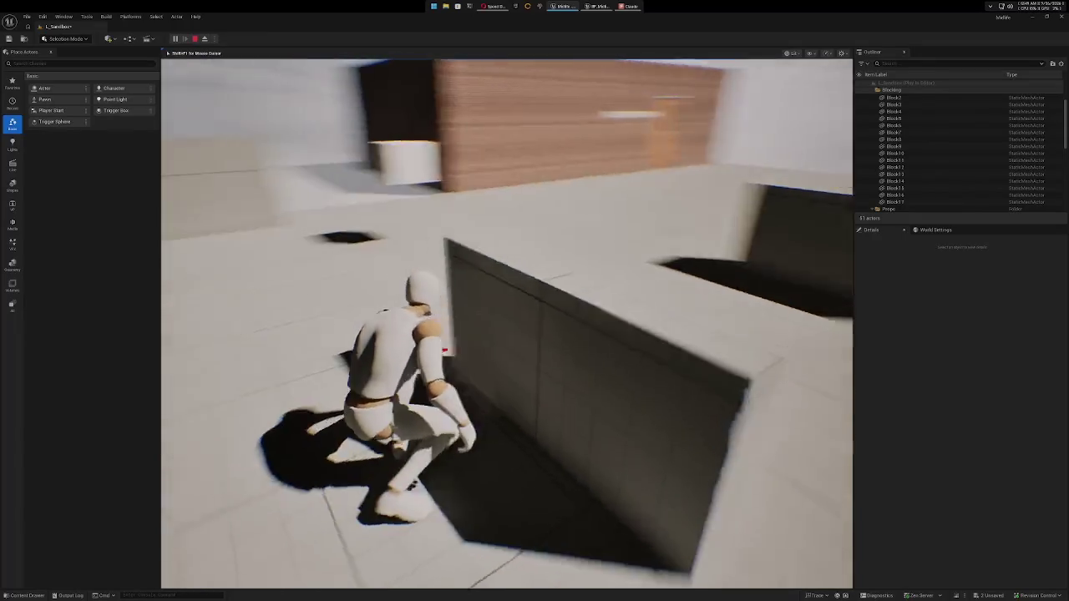
key(w)
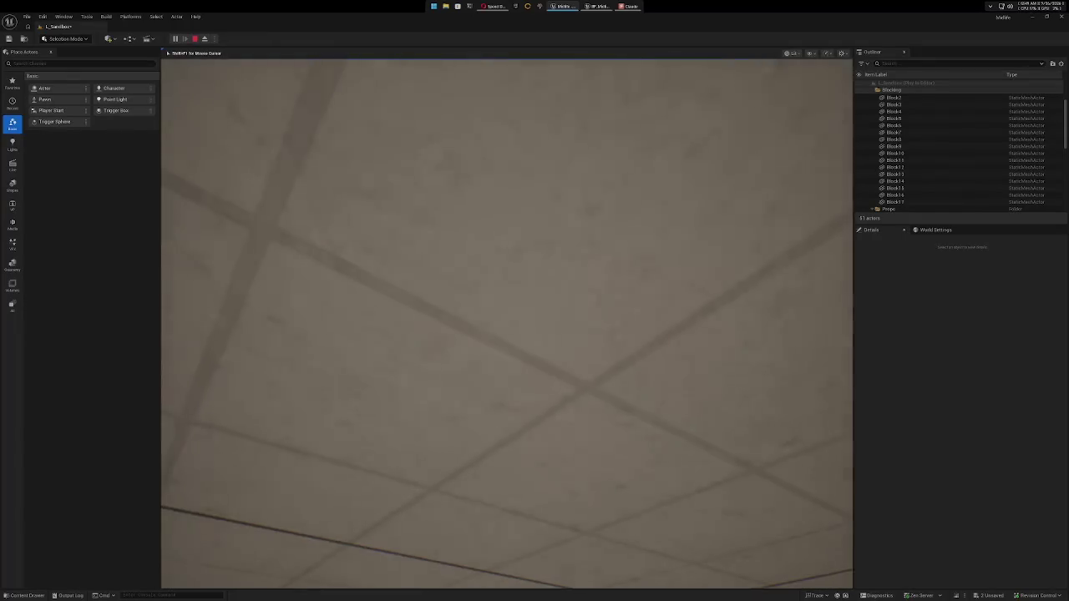
key(w)
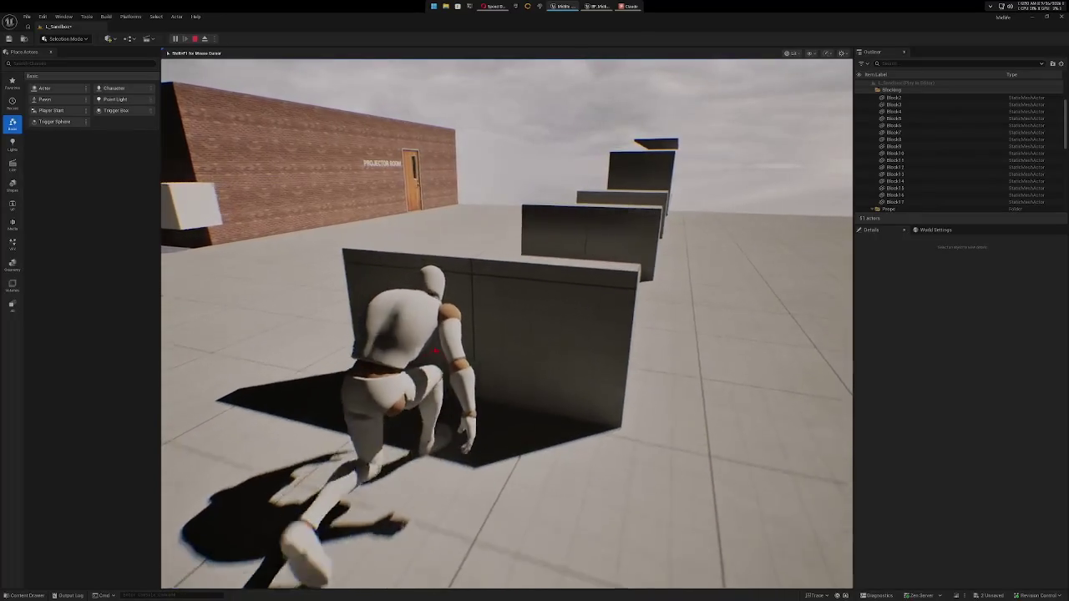
key(w)
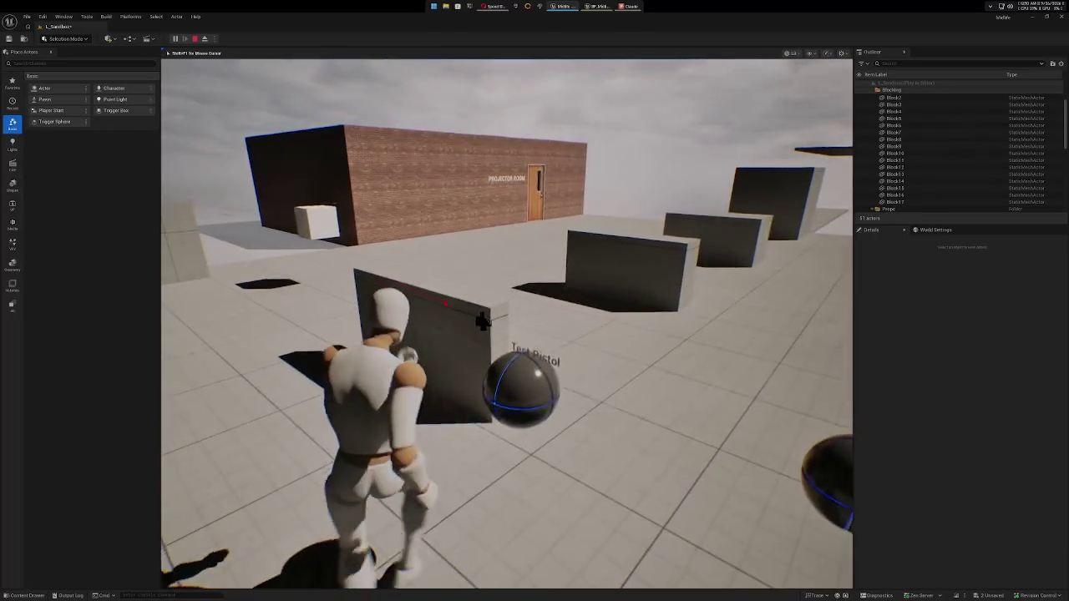
key(w)
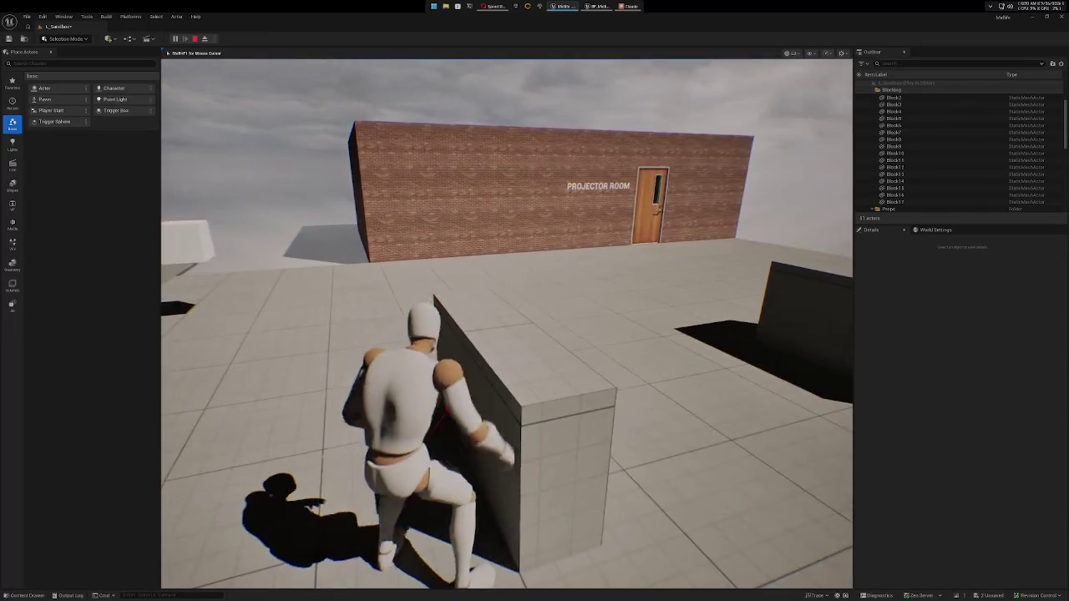
Sidestep left, run past the blocks onto the platform, and jump to land beside the blocks.
key(a)
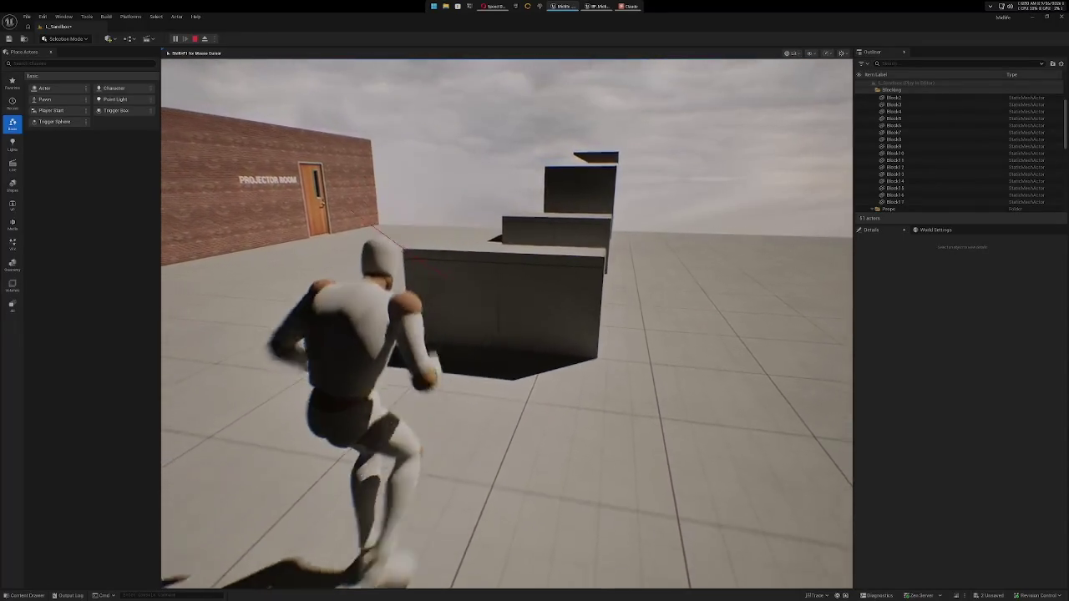
key(w)
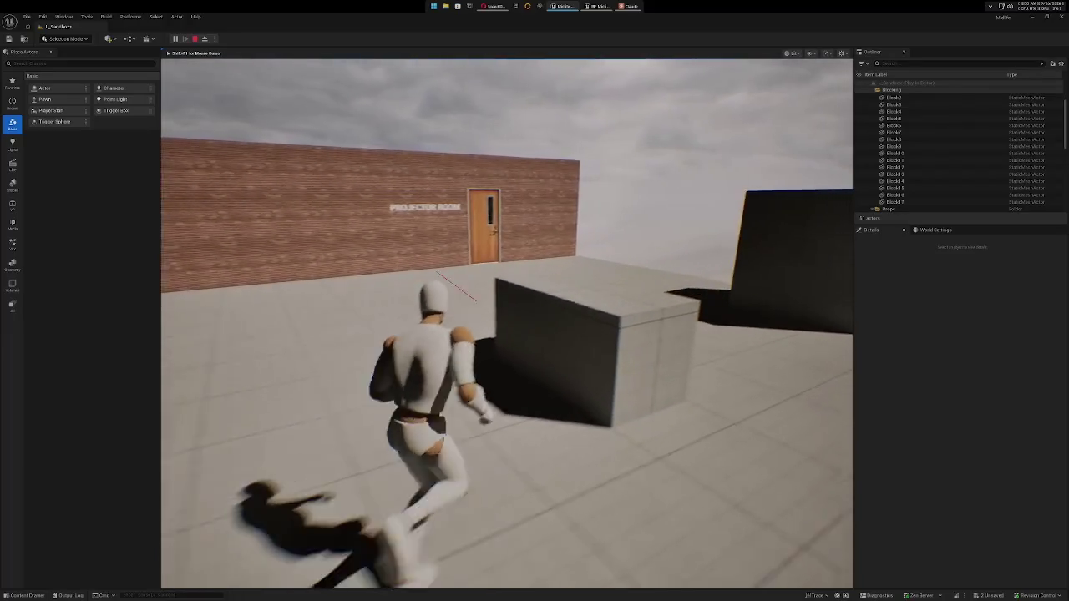
key(w)
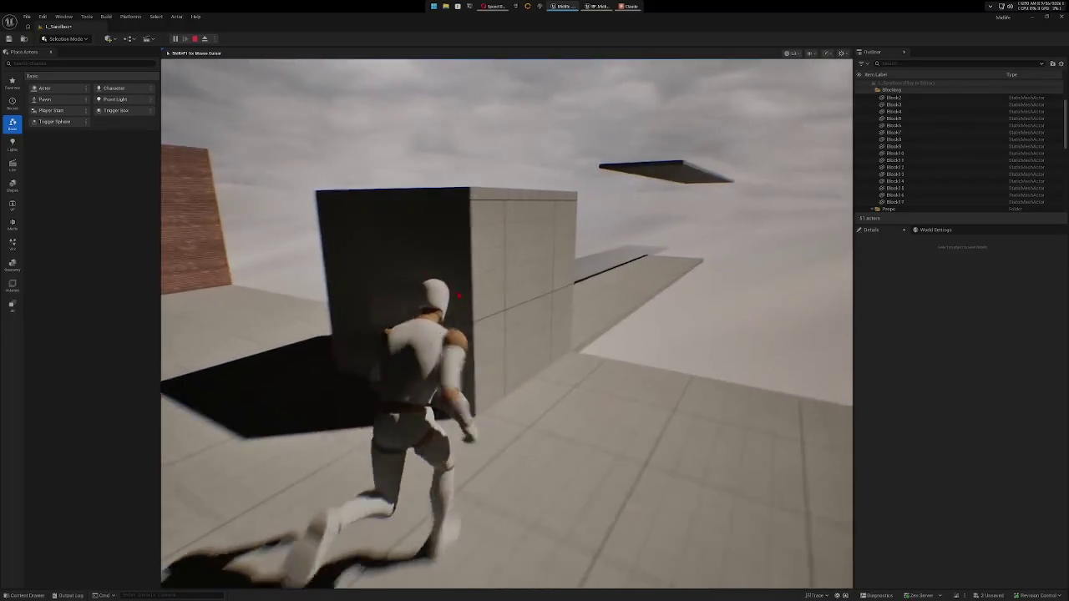
key(w)
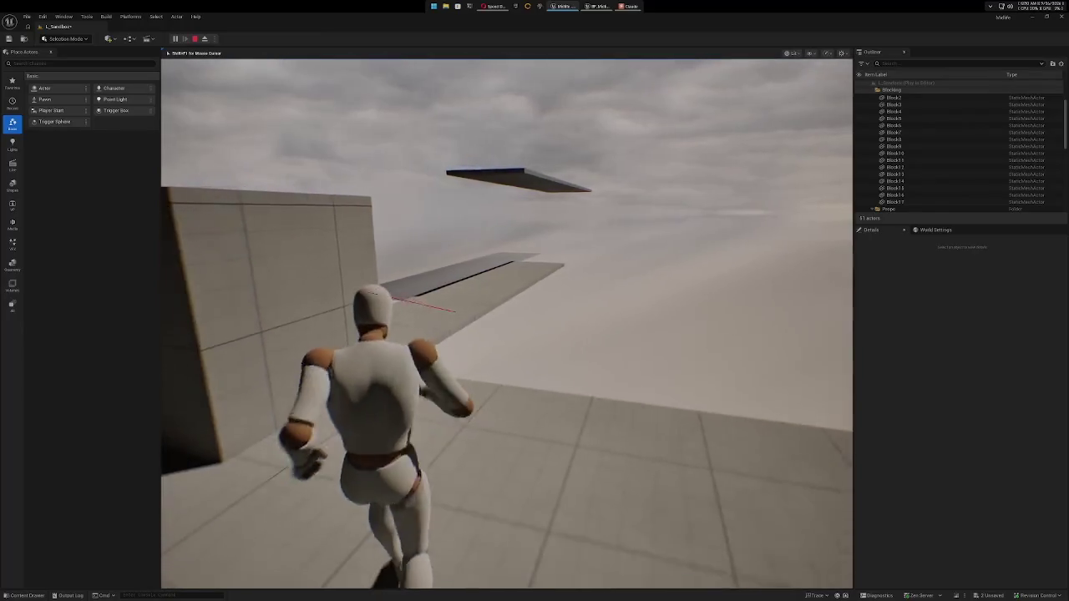
key(w)
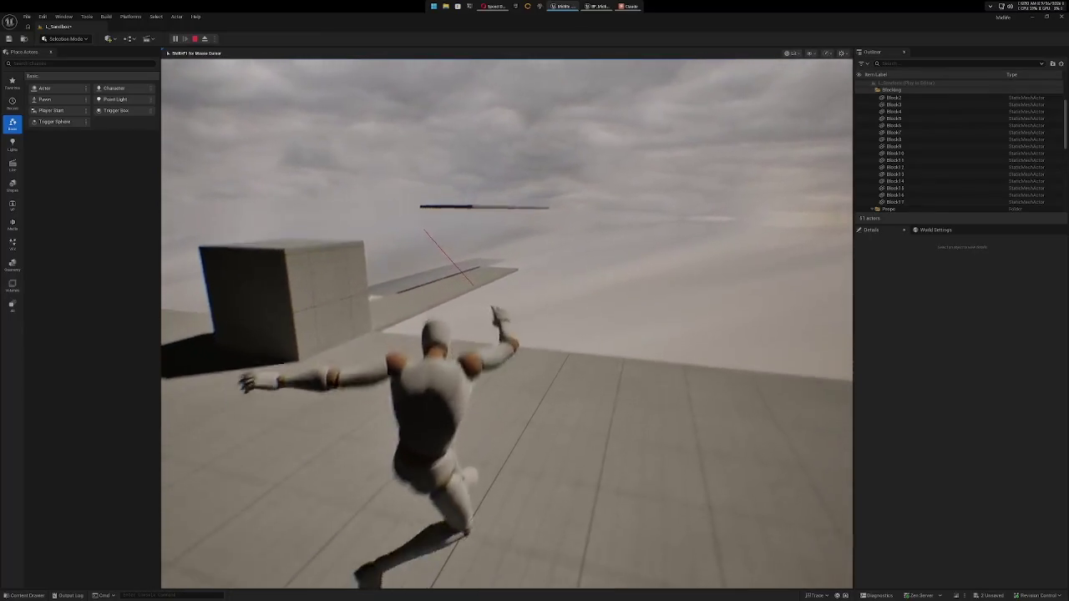
key(space)
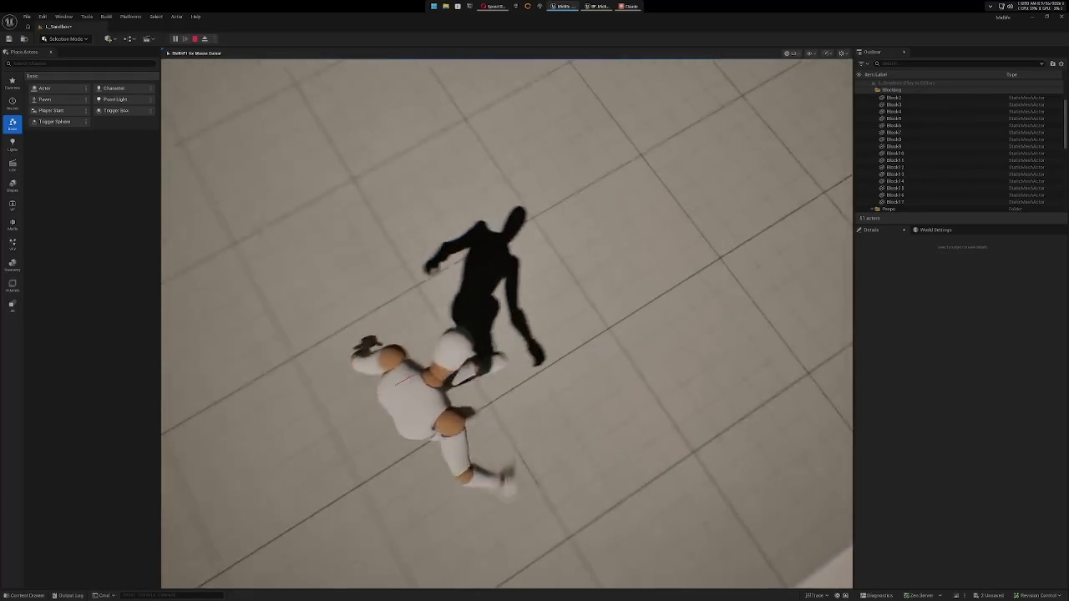
key(w)
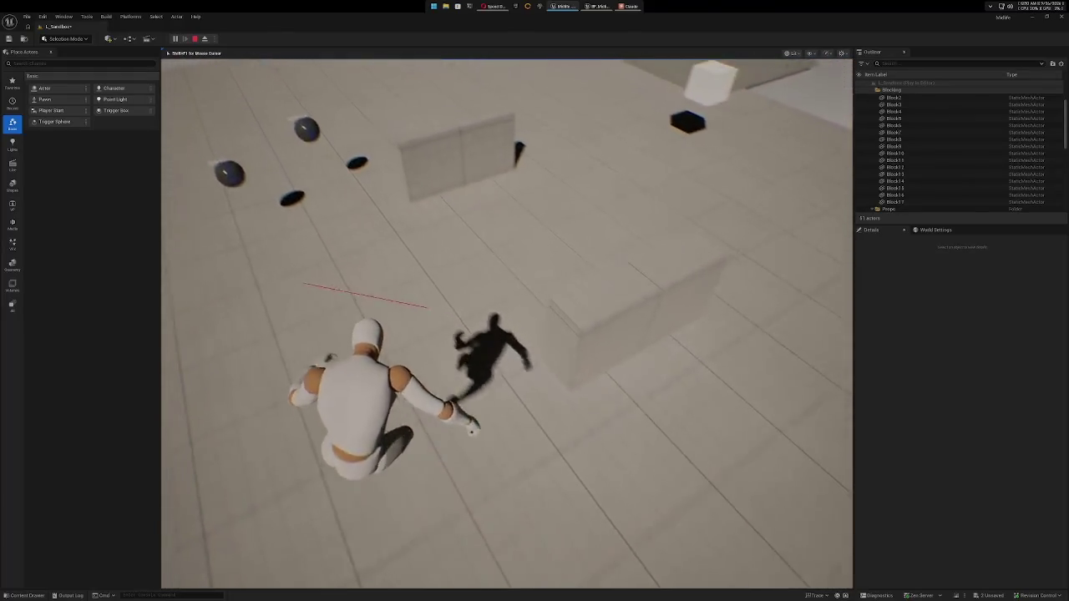